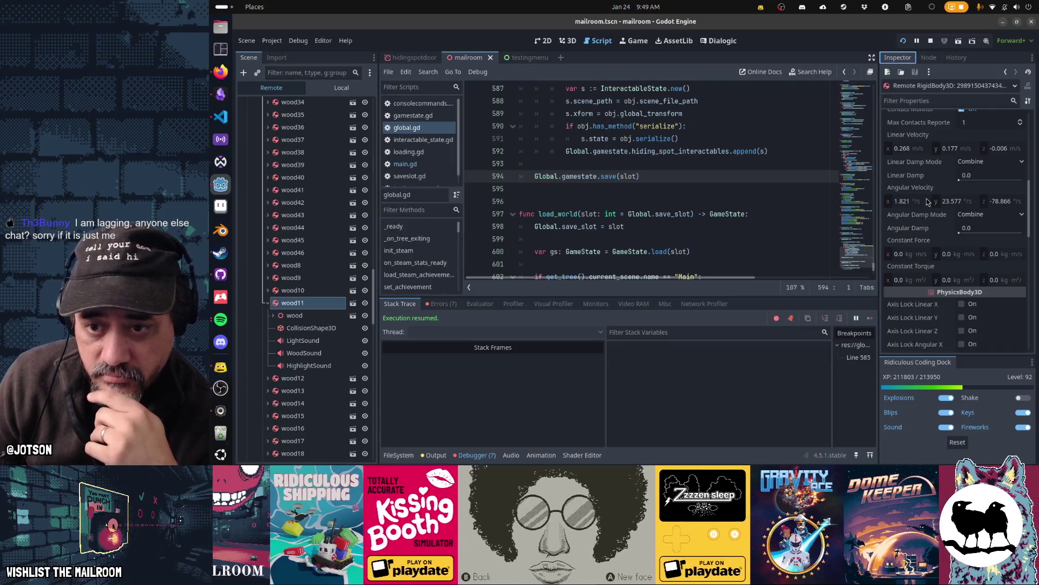
Step: Browse the Steam library to the Rushcremental Demo store page
{"action": "scroll", "coordinate": [927, 202], "scroll_direction": "down", "scroll_amount": 6}
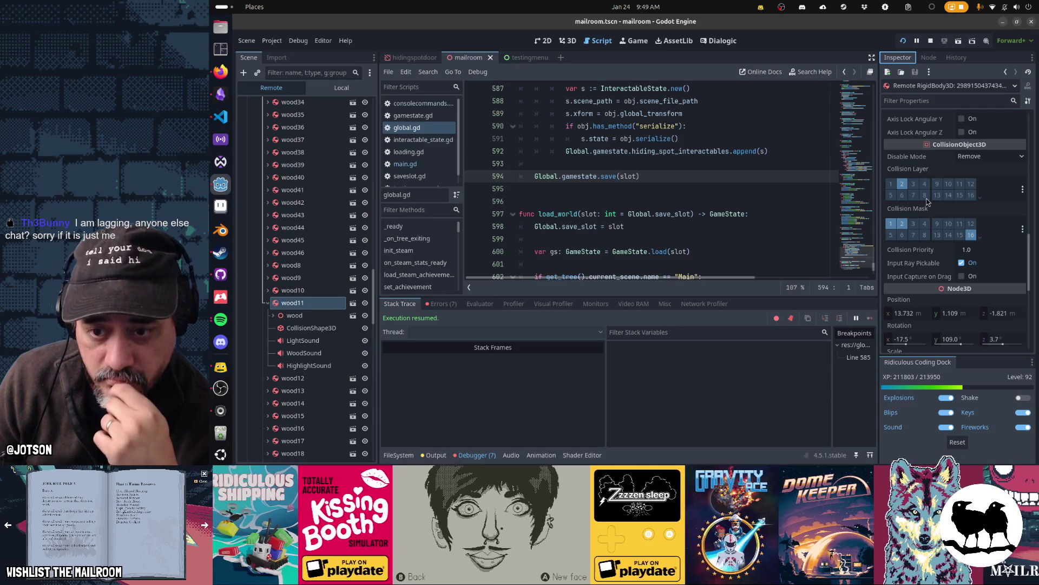
{"action": "scroll", "coordinate": [927, 202], "scroll_direction": "down", "scroll_amount": 5}
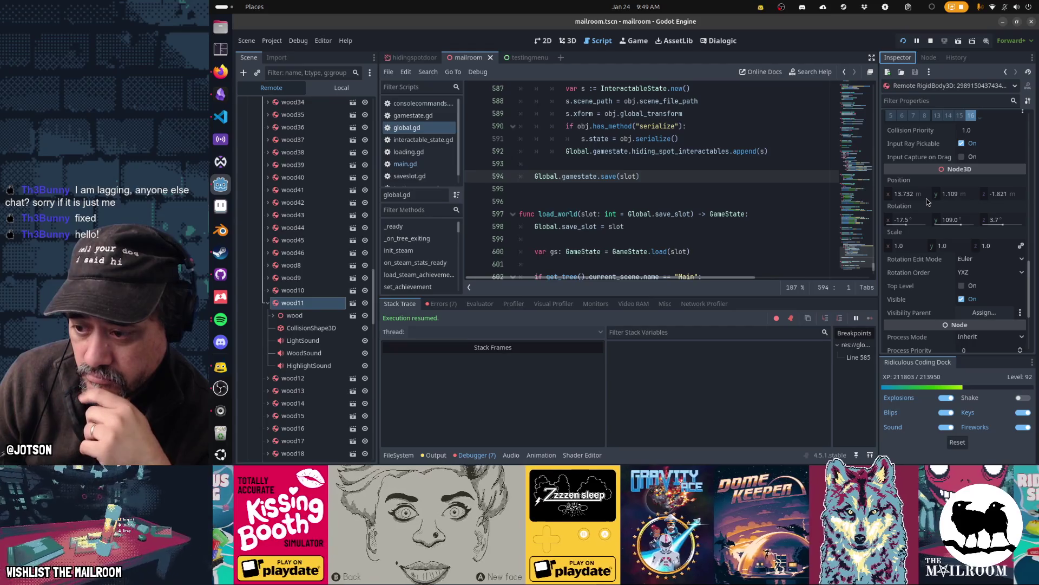
{"action": "scroll", "coordinate": [927, 202], "scroll_direction": "down", "scroll_amount": 5}
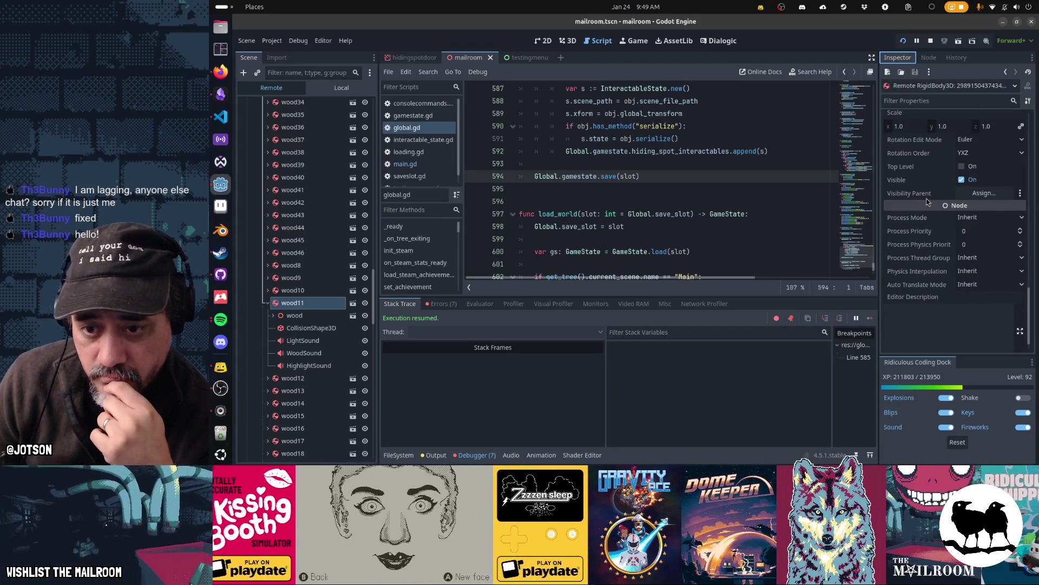
{"action": "scroll", "coordinate": [926, 202], "scroll_direction": "down", "scroll_amount": 1}
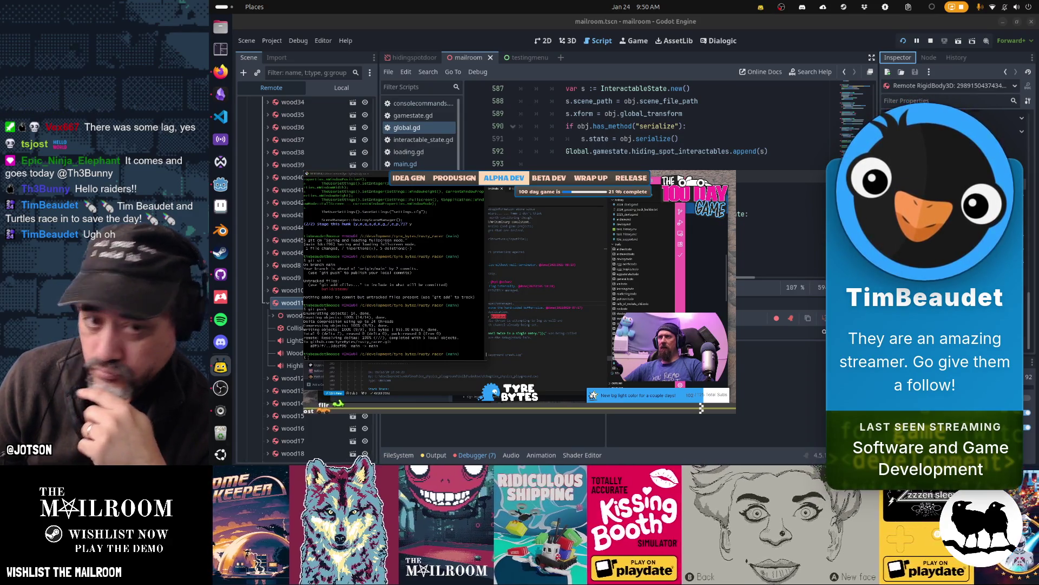
{"action": "left_click", "coordinate": [220, 254]}
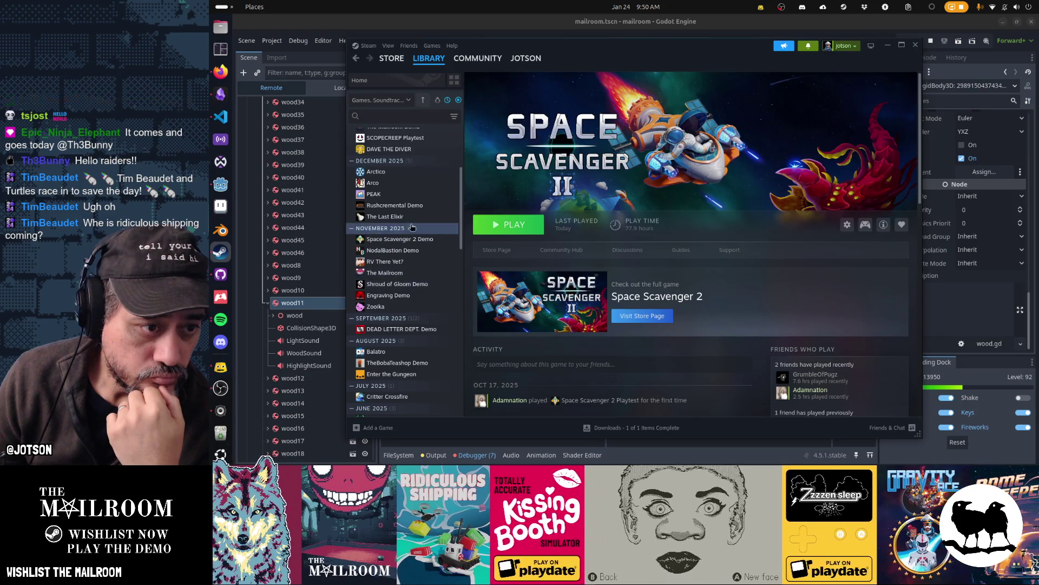
{"action": "left_click", "coordinate": [391, 205]}
{"action": "left_click", "coordinate": [496, 249]}
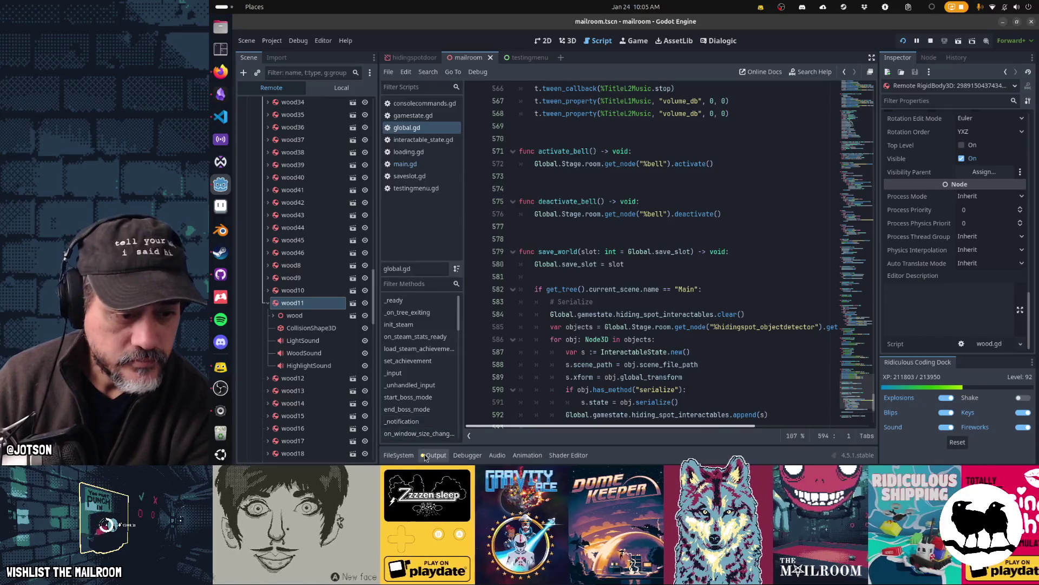
Step: Clear the Output log, search the project for 'prints', and open furnace.gd's line 50 match
{"action": "left_click", "coordinate": [430, 455]}
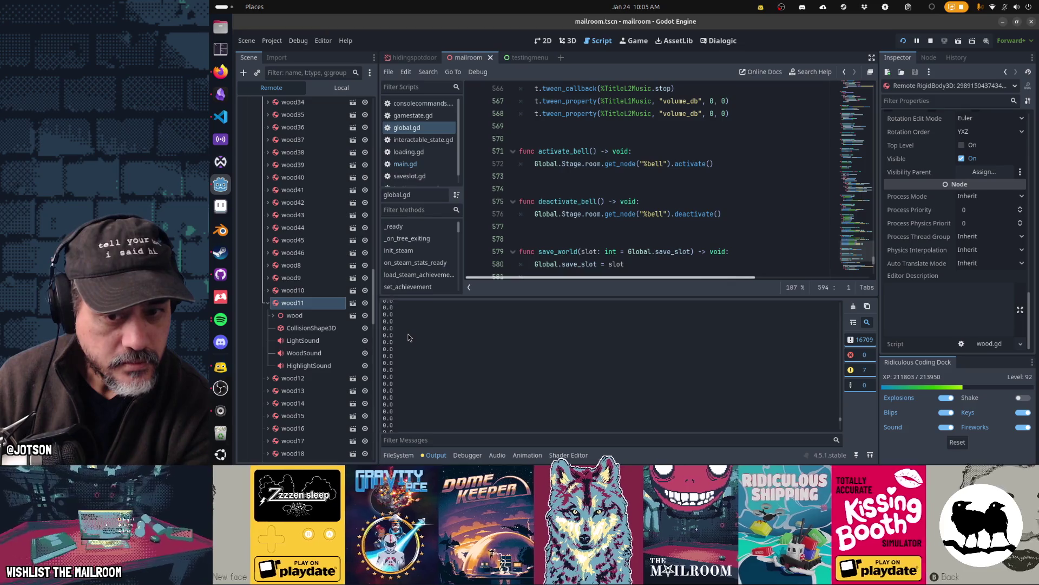
{"action": "left_click", "coordinate": [854, 306]}
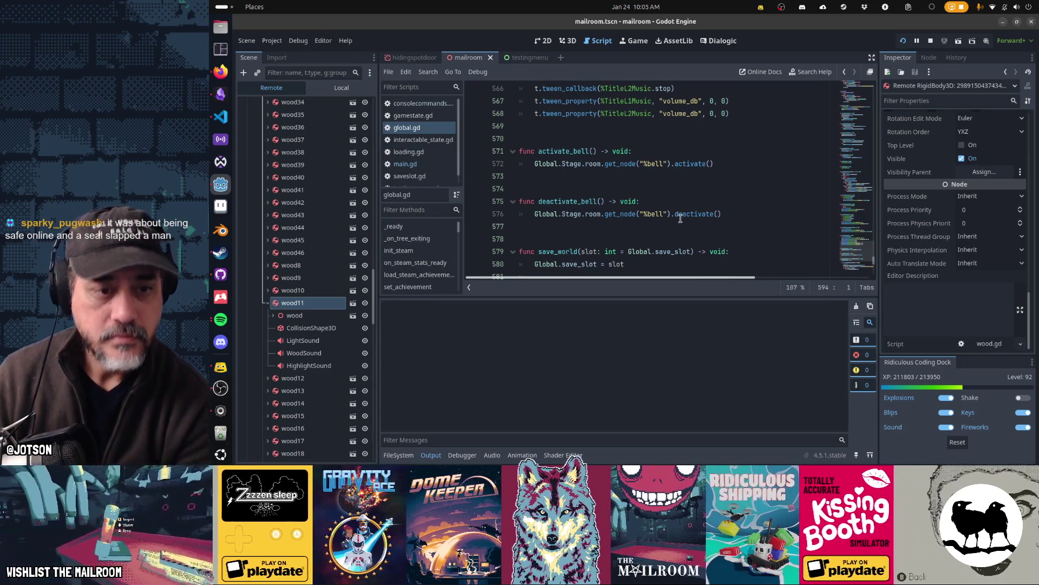
{"action": "left_click", "coordinate": [680, 217]}
{"action": "key", "text": "ctrl+shift+f"}
{"action": "type", "text": "prints"}
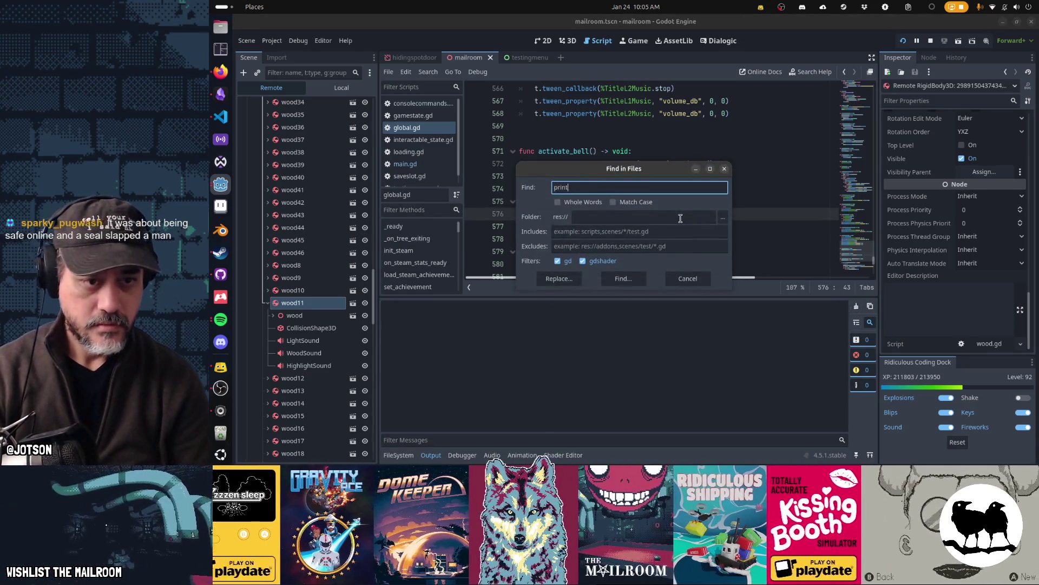
{"action": "key", "text": "Return"}
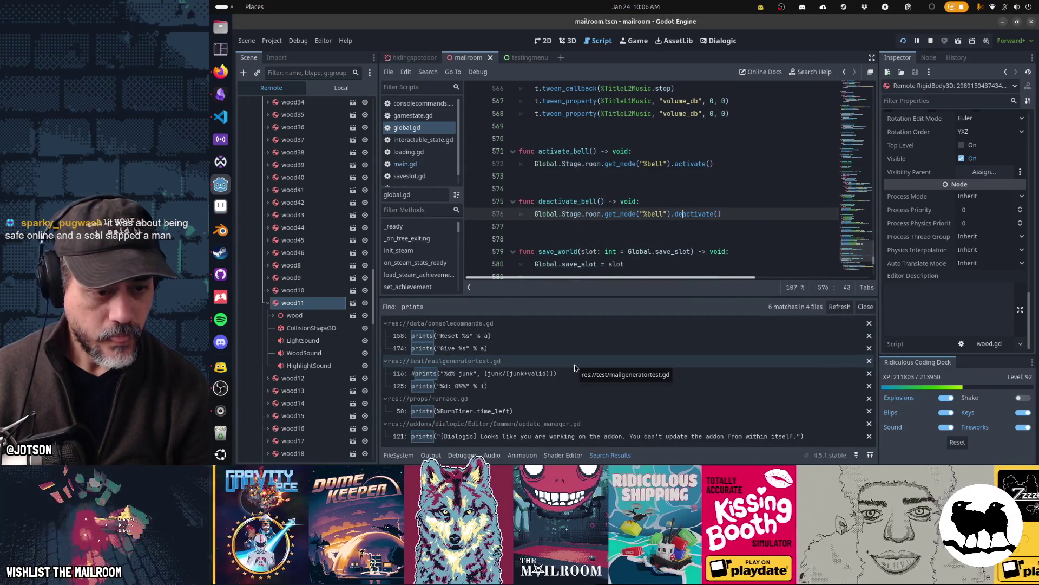
{"action": "left_click", "coordinate": [503, 411]}
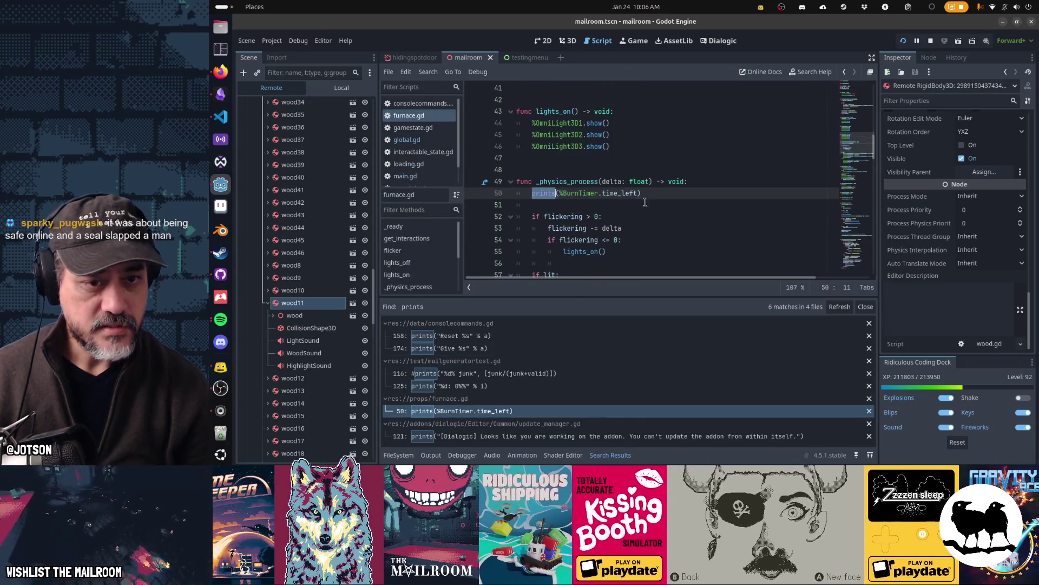
Step: Cut the prints(%BurnTimer.time_left) line from furnace.gd, save, and close the search results
{"action": "left_click", "coordinate": [662, 196]}
{"action": "key", "text": "ctrl+x"}
{"action": "key", "text": "ctrl+x"}
{"action": "key", "text": "ctrl+s"}
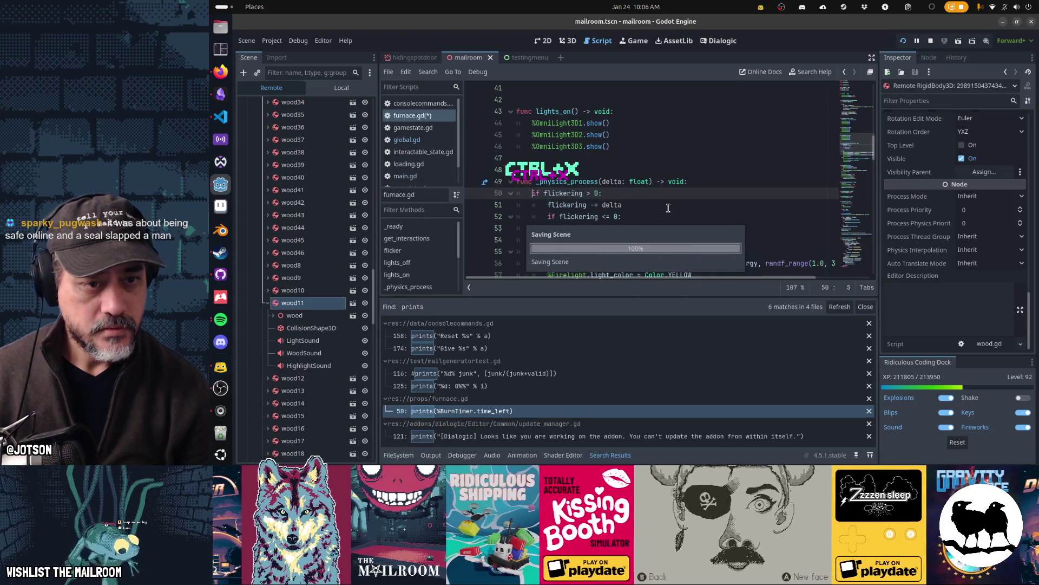
{"action": "left_click", "coordinate": [867, 306]}
Step: Go back to global.gd, then switch to the running game's Game view
{"action": "left_click", "coordinate": [619, 298]}
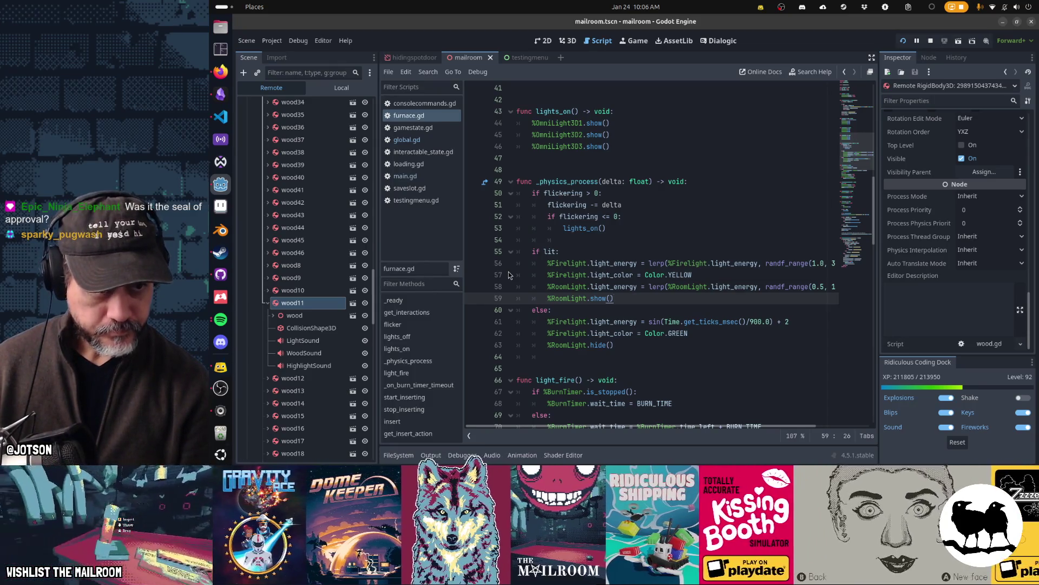
{"action": "left_click", "coordinate": [415, 139]}
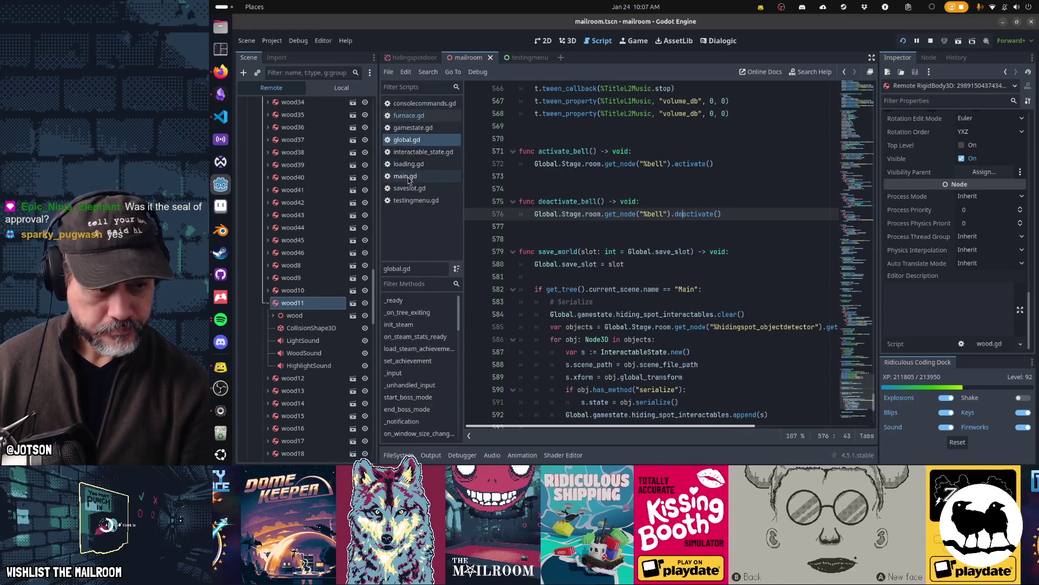
{"action": "scroll", "coordinate": [303, 330], "scroll_direction": "down", "scroll_amount": 10}
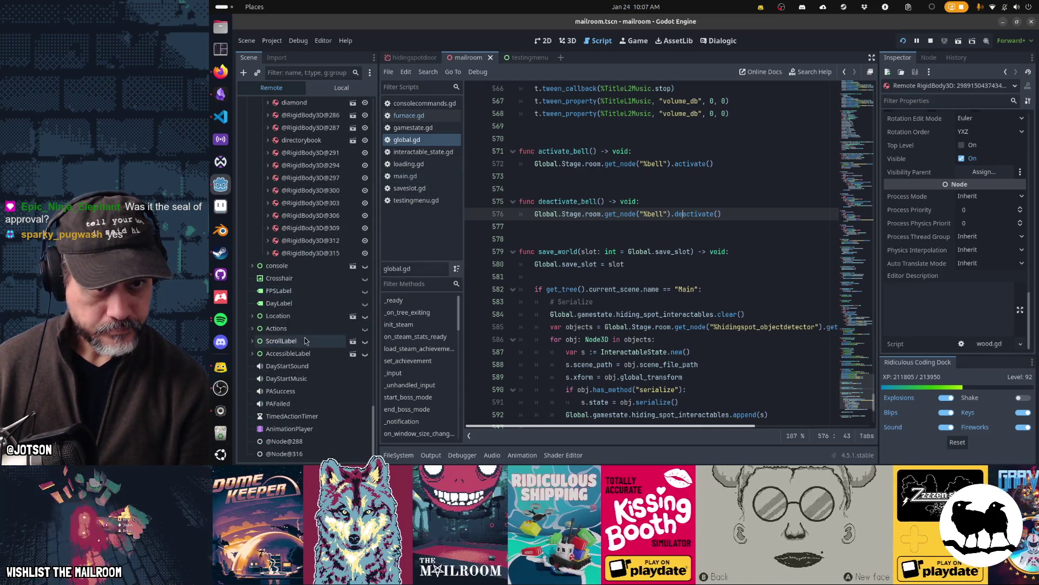
{"action": "left_click", "coordinate": [636, 45]}
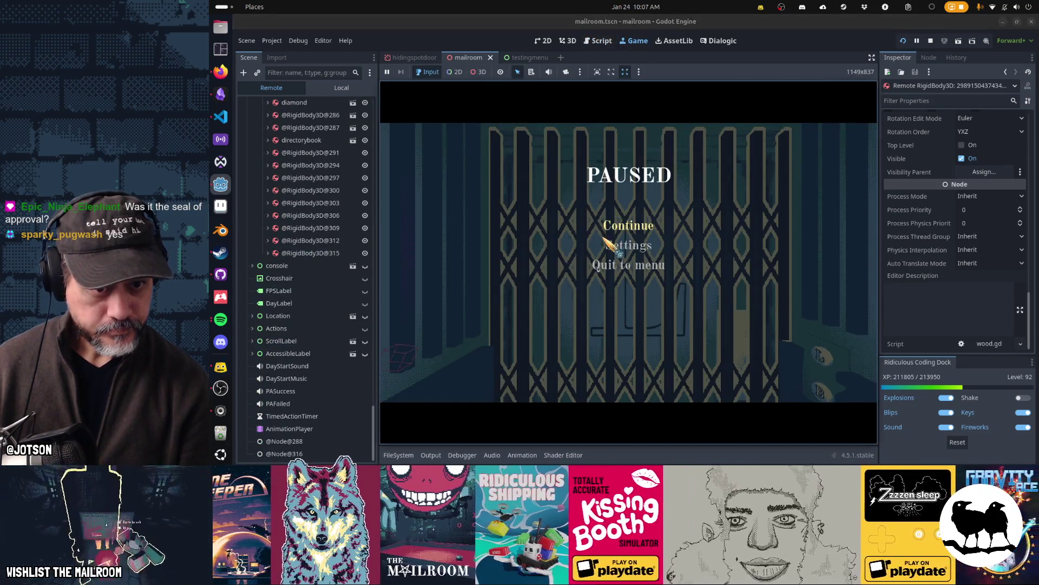
Step: Resume the game, open the gate, and drop the diamond on the niche shelf
{"action": "left_click", "coordinate": [620, 222]}
{"action": "left_click", "coordinate": [629, 262]}
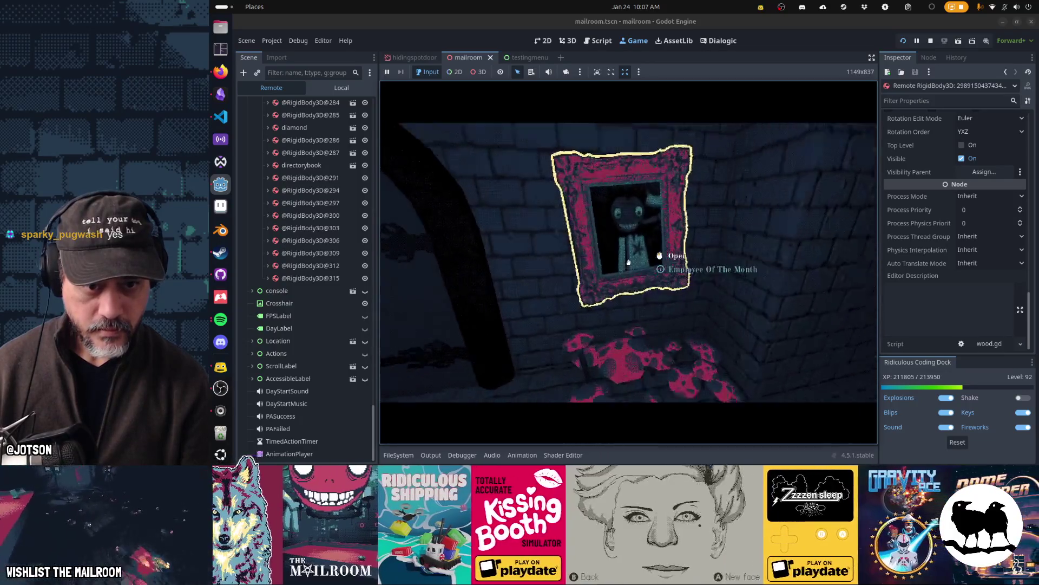
{"action": "left_click", "coordinate": [628, 263]}
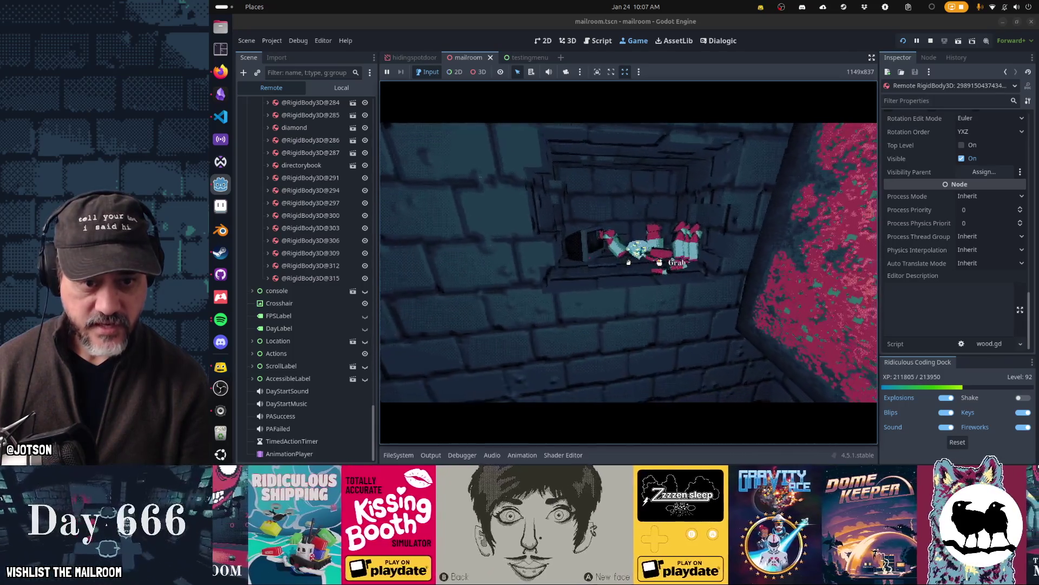
{"action": "left_click", "coordinate": [628, 263]}
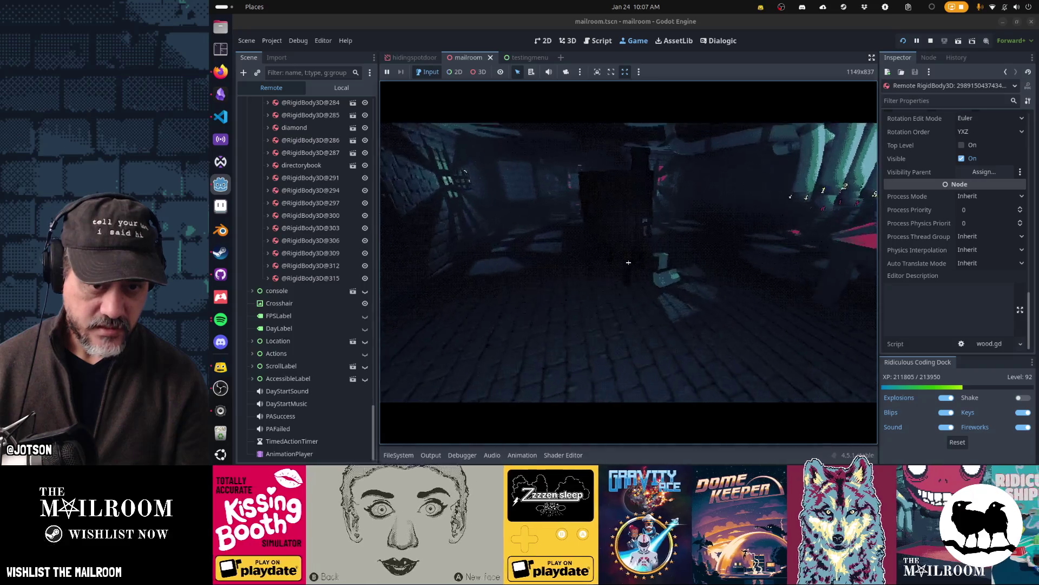
Step: Run the 'skip' console command, then walk to the TV shelf and drop the held object
{"action": "type", "text": "skip"}
{"action": "key", "text": "Return"}
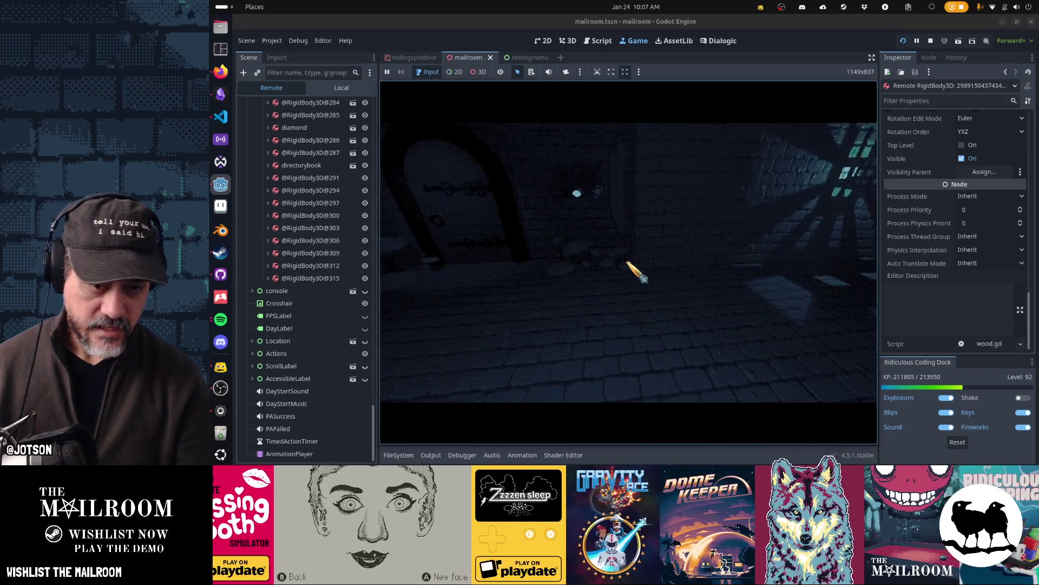
{"action": "key", "text": "grave"}
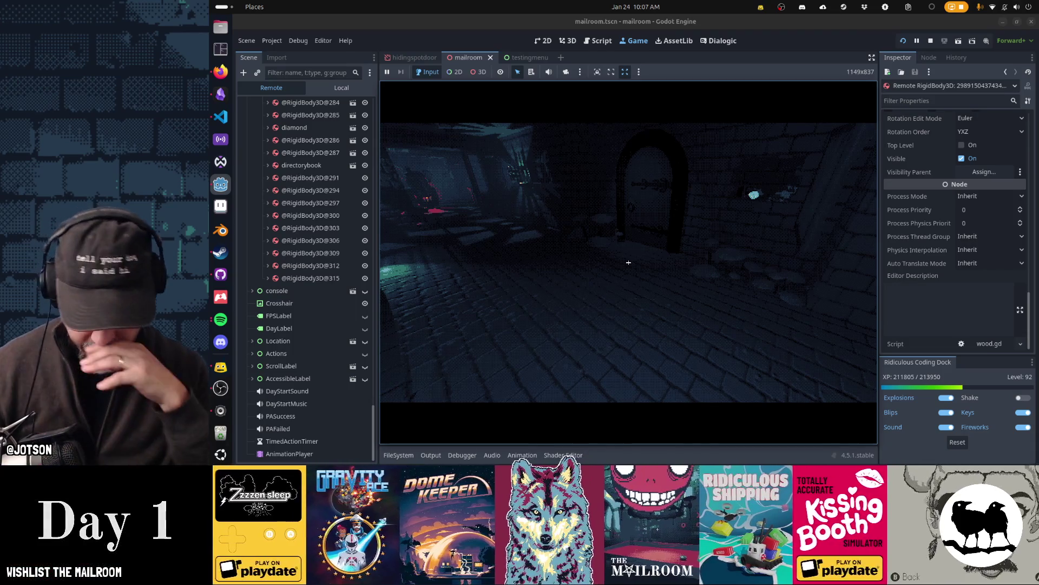
{"action": "mouse_move", "coordinate": [628, 262]}
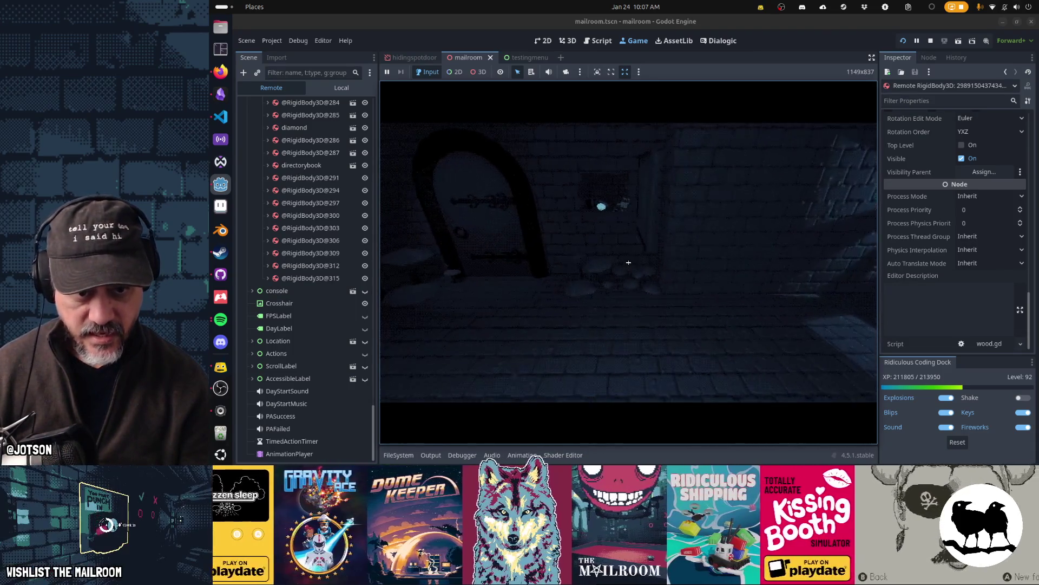
{"action": "key", "text": "w"}
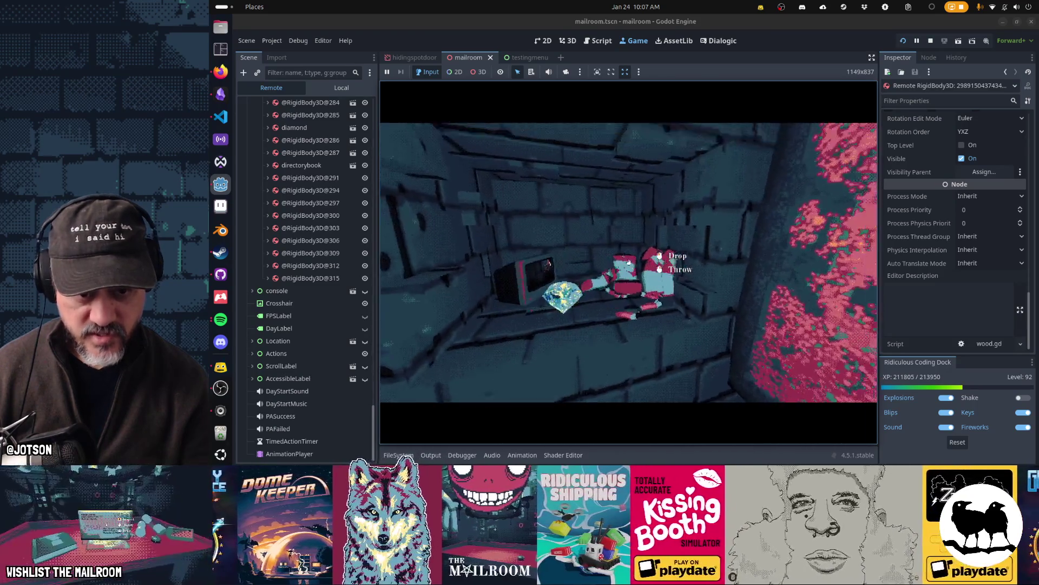
{"action": "left_click", "coordinate": [629, 262]}
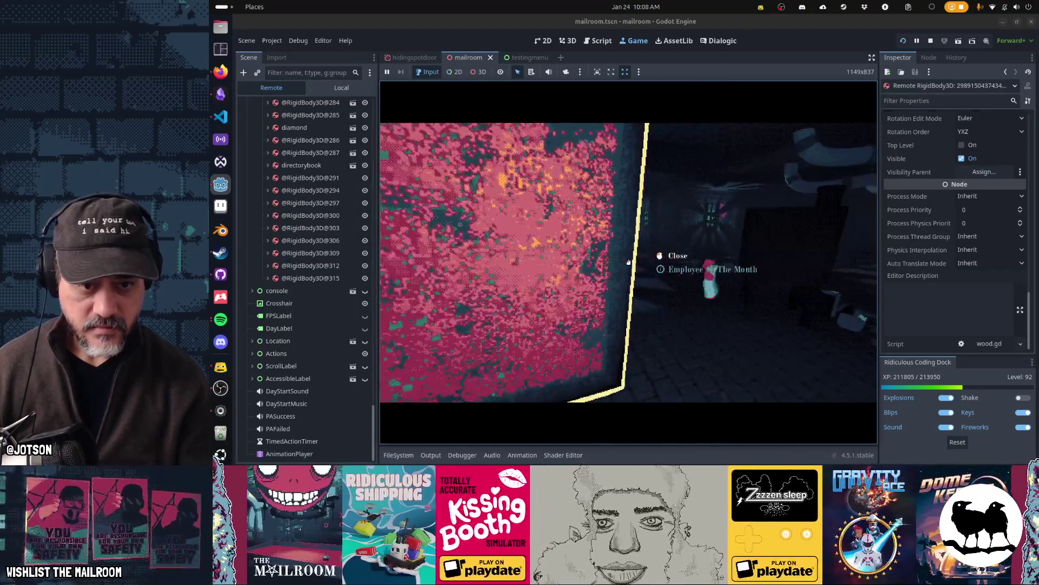
Step: Shuffle the props in the hiding spot, grabbing and dropping them on the shelf beside the TV
{"action": "left_click", "coordinate": [628, 262]}
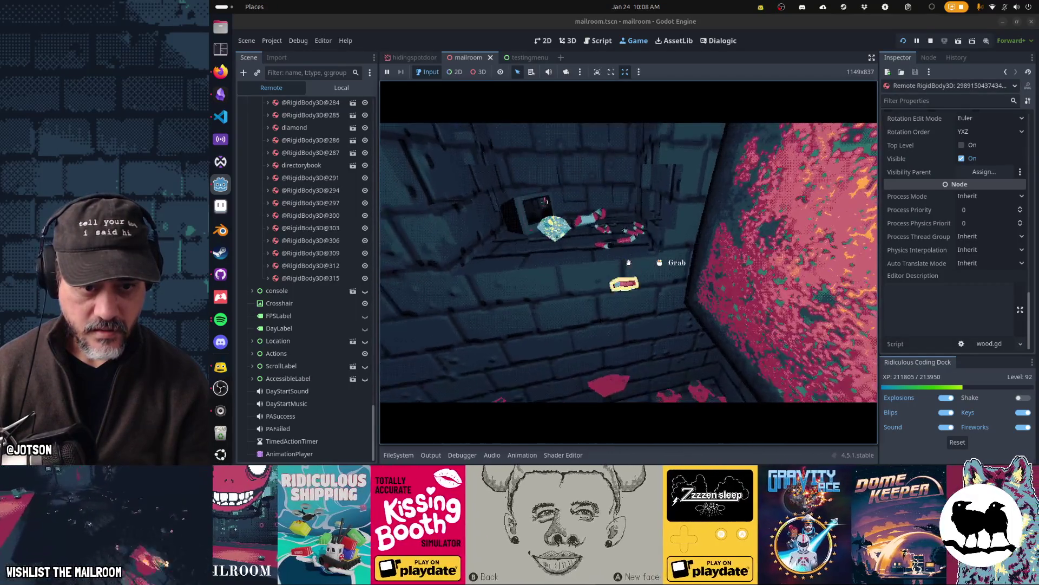
{"action": "left_click", "coordinate": [629, 263]}
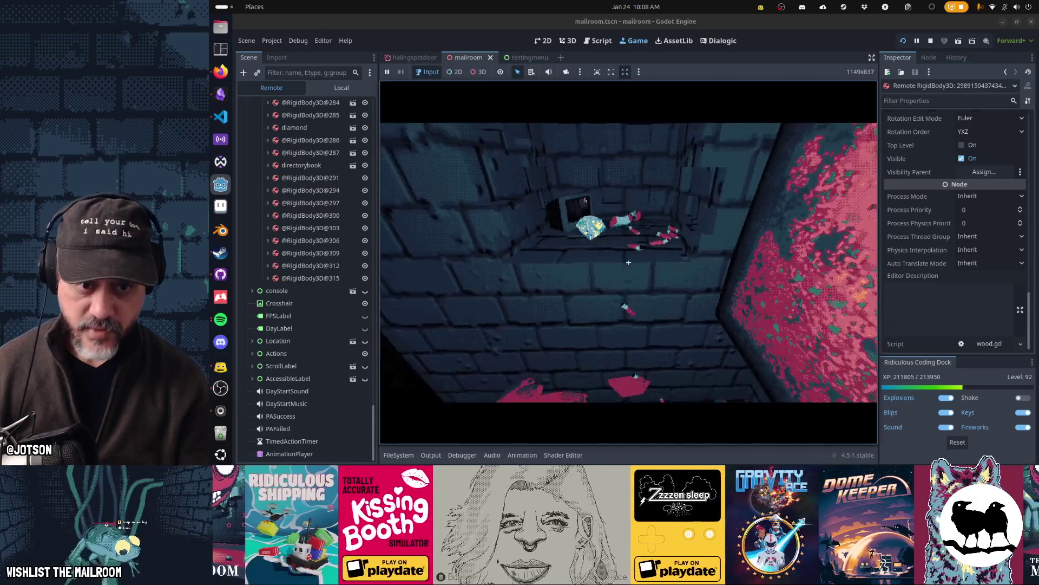
{"action": "left_click", "coordinate": [629, 263]}
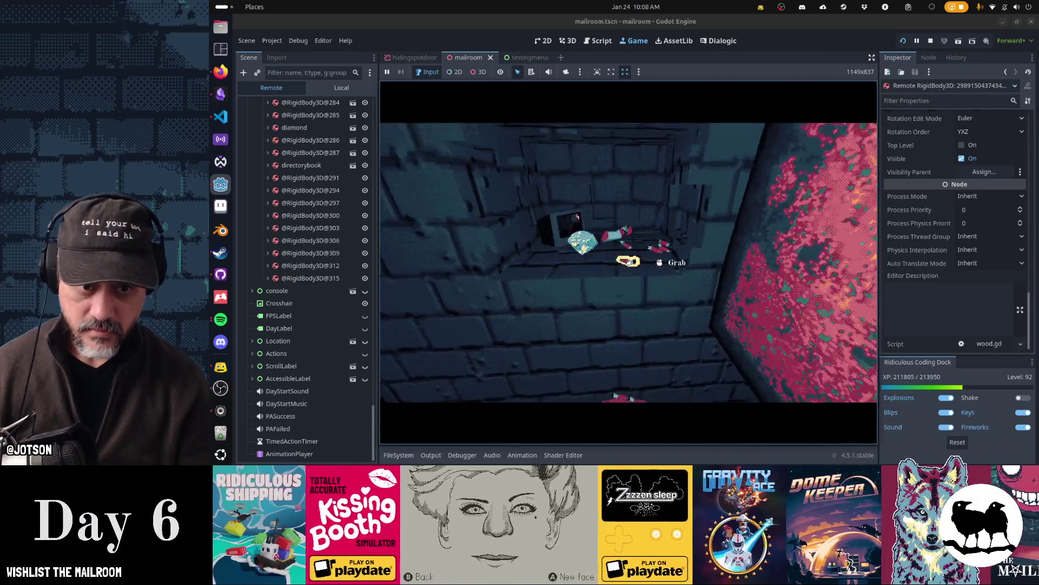
{"action": "left_click", "coordinate": [629, 261]}
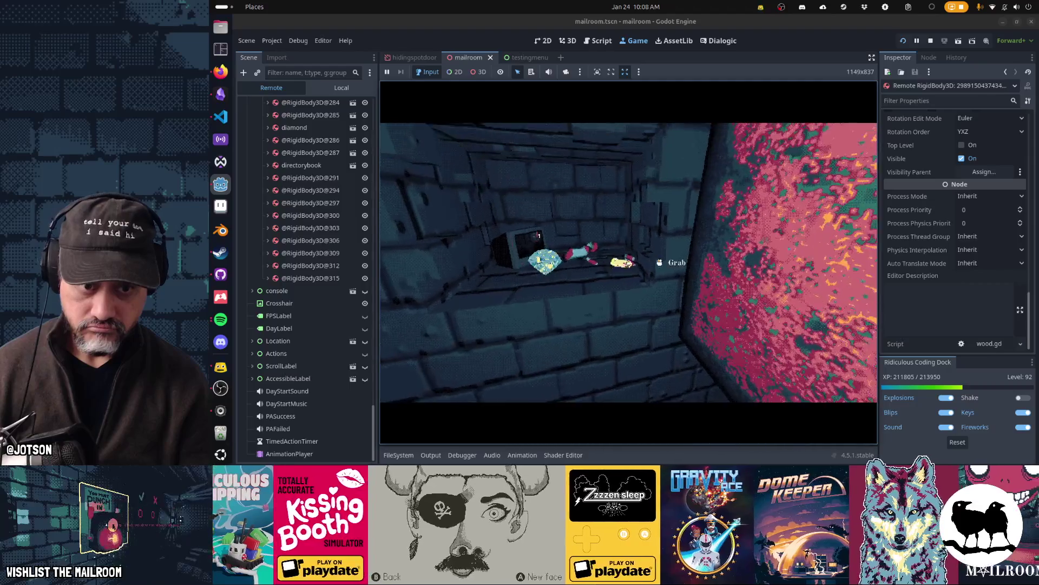
{"action": "left_click", "coordinate": [629, 262]}
{"action": "left_click", "coordinate": [629, 263]}
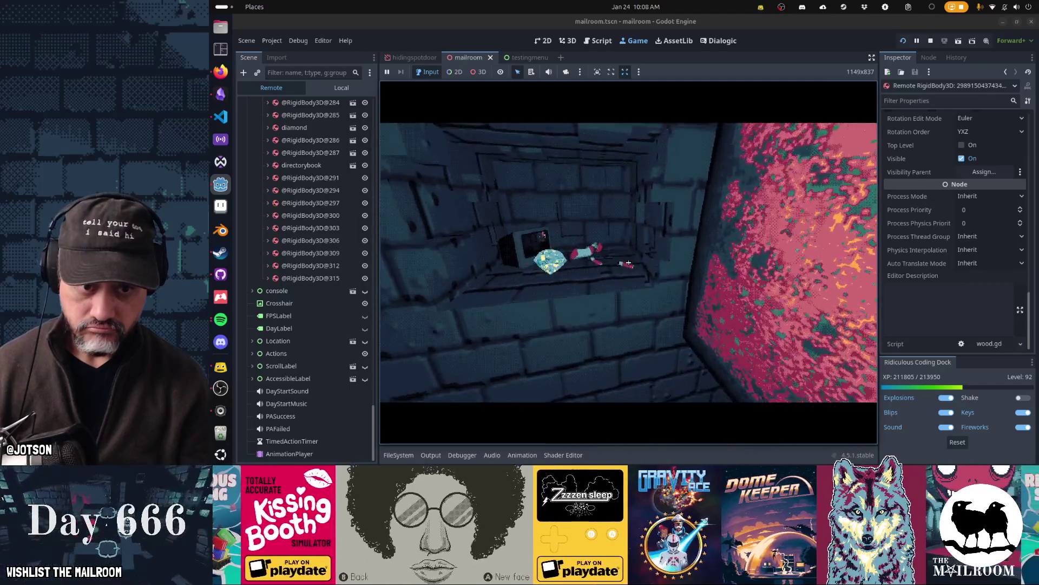
{"action": "left_click", "coordinate": [629, 263]}
{"action": "left_click", "coordinate": [628, 262]}
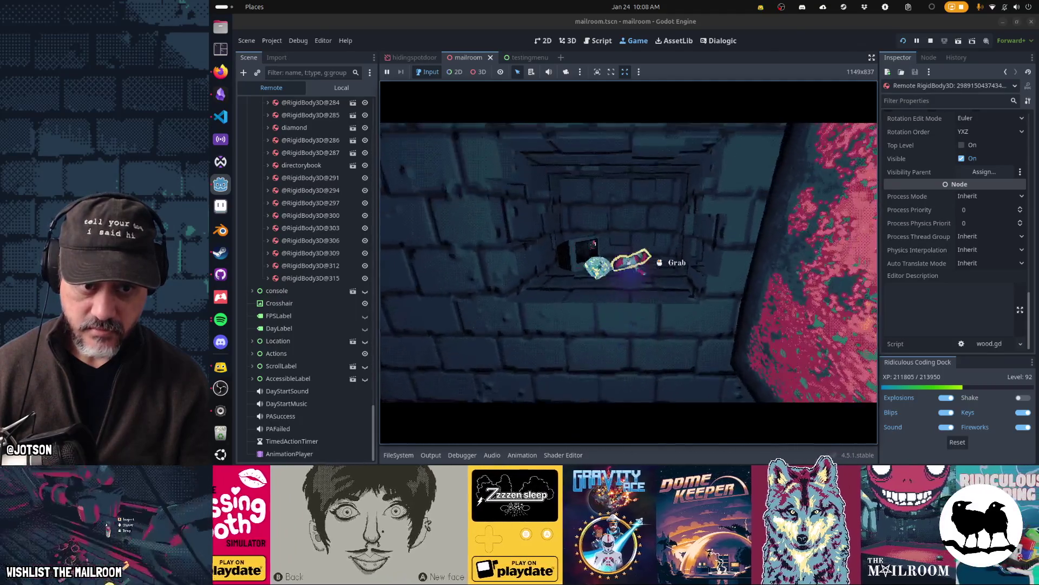
{"action": "left_click", "coordinate": [628, 262]}
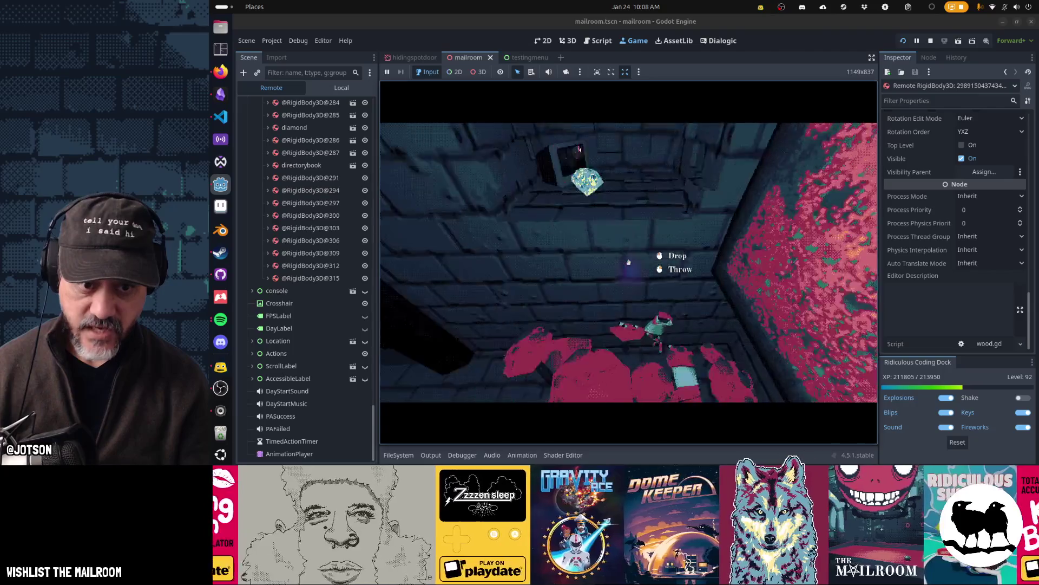
{"action": "left_click", "coordinate": [629, 263]}
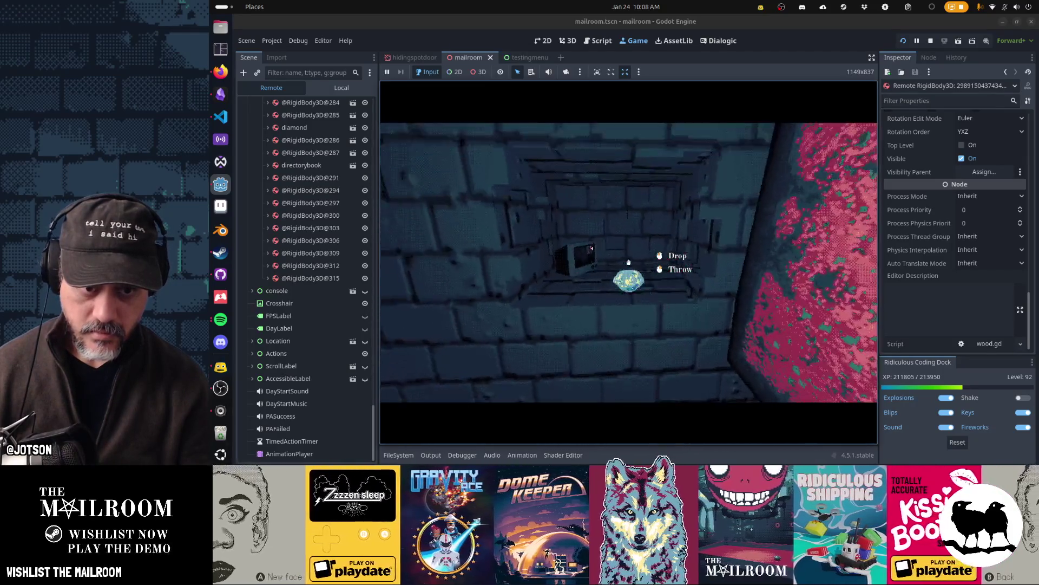
Step: Walk up to the TV, change its channel, and open the arched door
{"action": "key", "text": "w"}
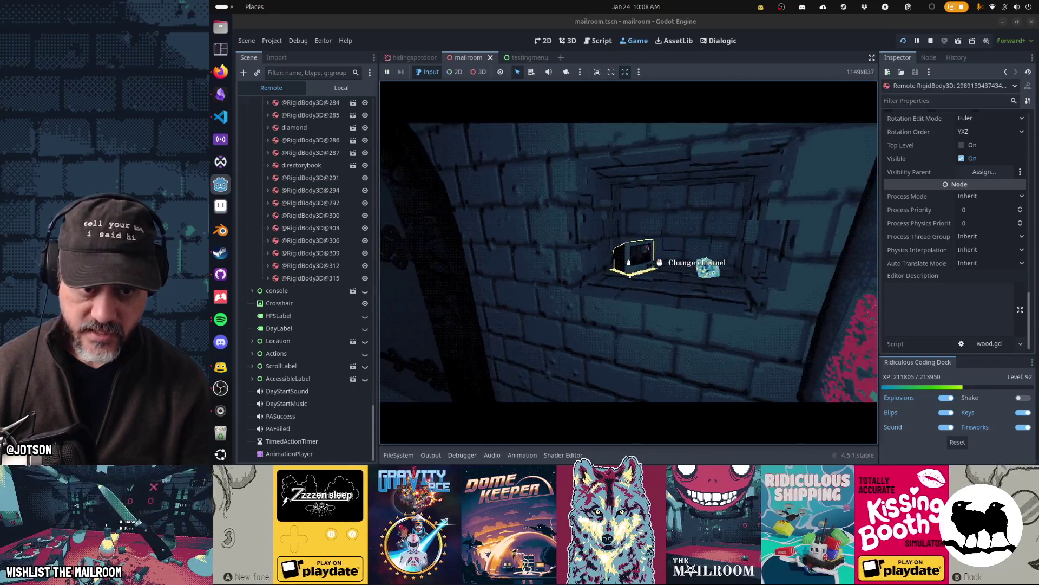
{"action": "key", "text": "e"}
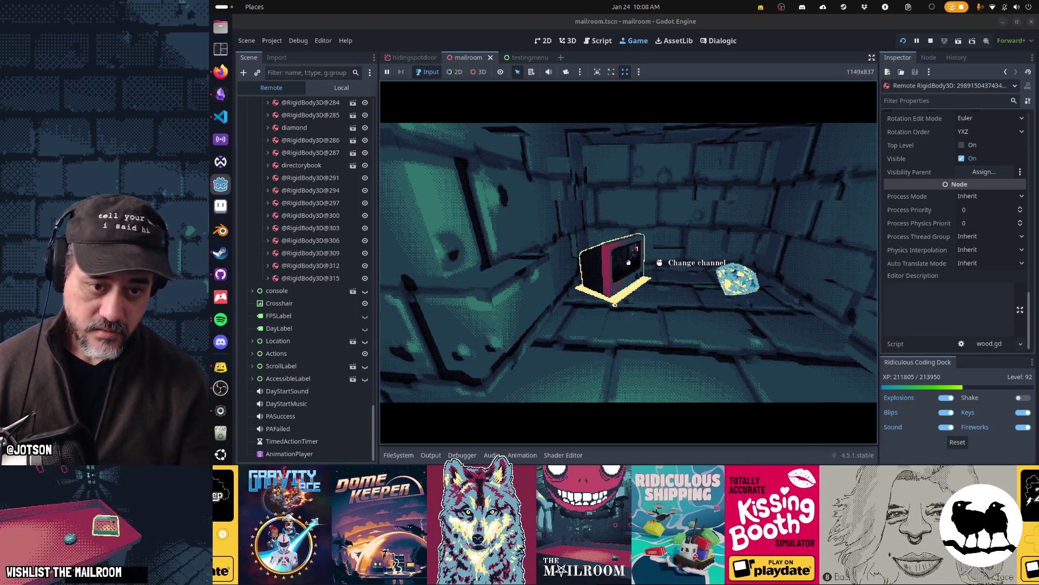
{"action": "left_click", "coordinate": [628, 262]}
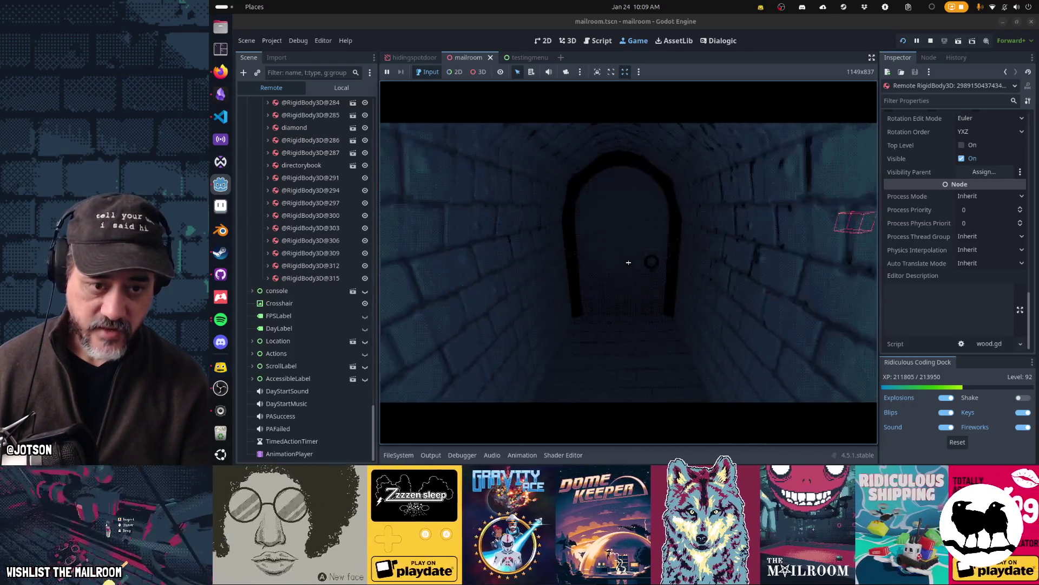
{"action": "left_click", "coordinate": [629, 263]}
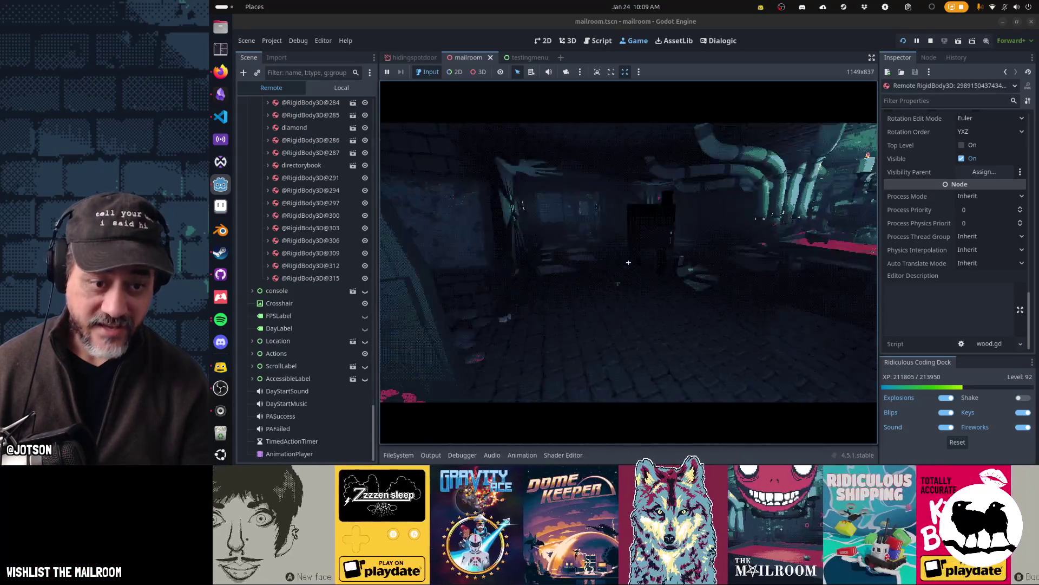
{"action": "key", "text": "w"}
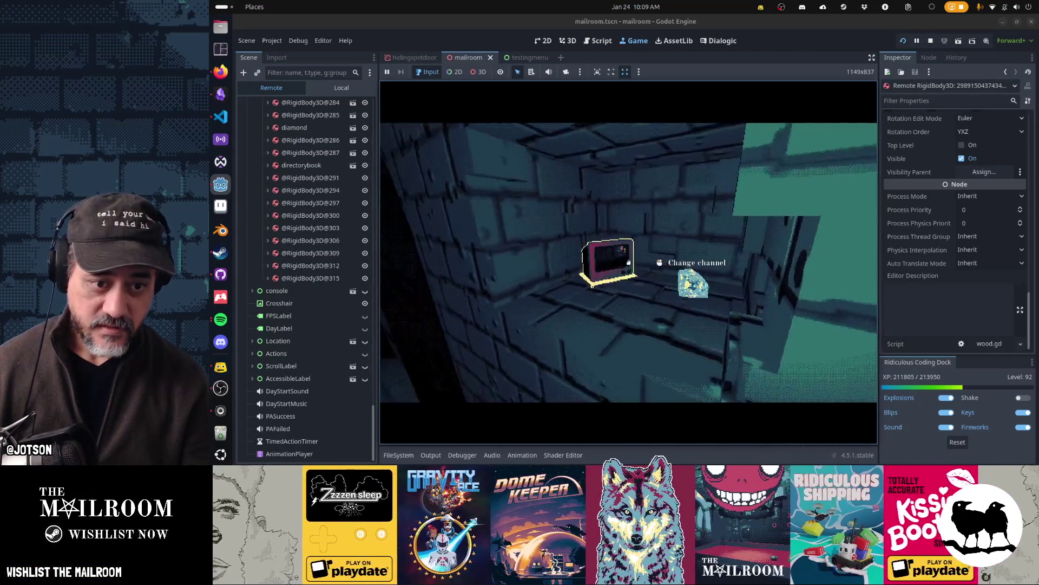
{"action": "key", "text": "s"}
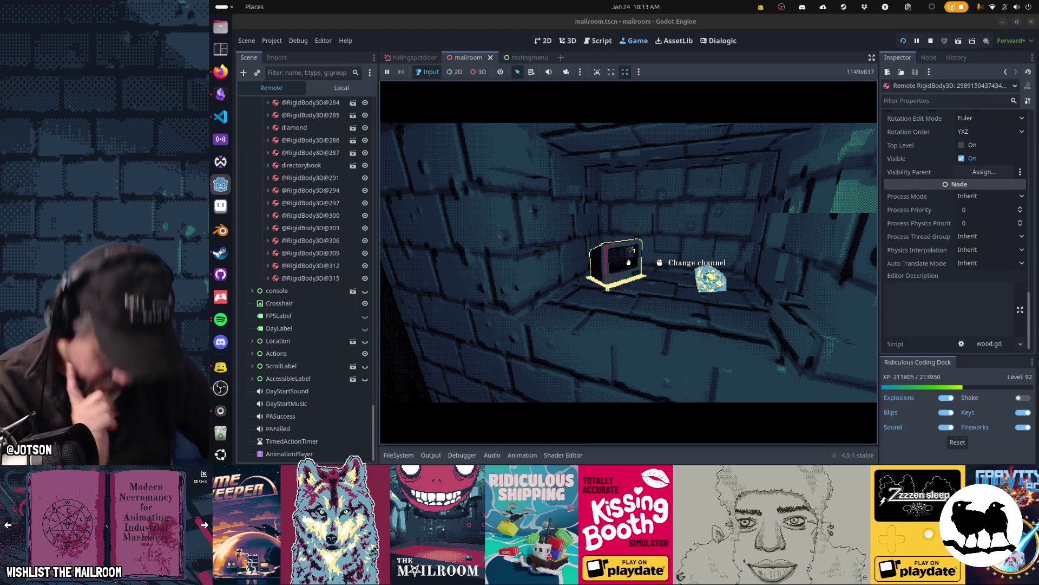
{"action": "key", "text": "F8"}
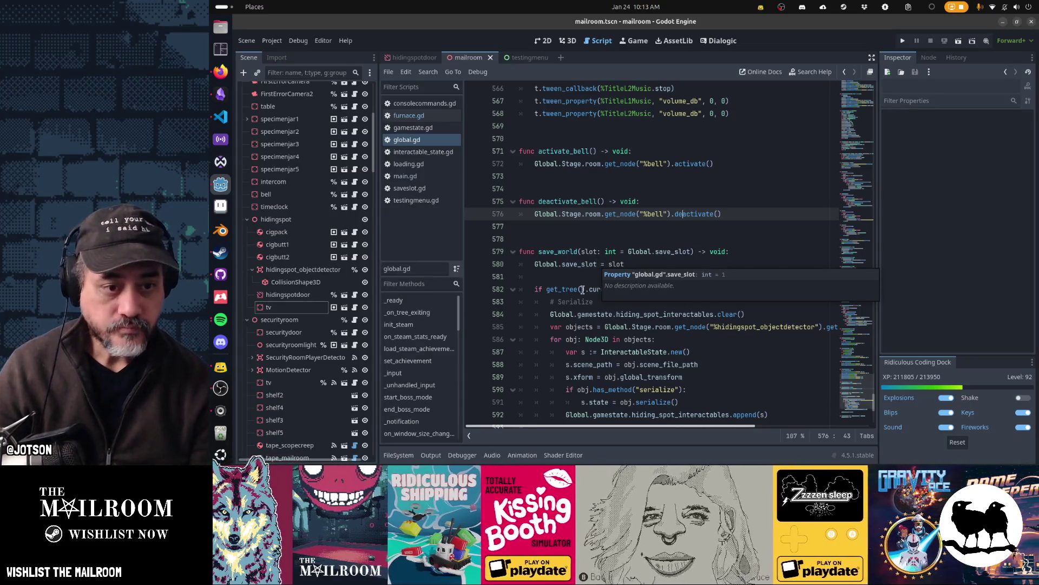
Step: Add 'if obj is TV: continue' at the top of save_world's object loop, then run with F5
{"action": "scroll", "coordinate": [585, 314], "scroll_direction": "down", "scroll_amount": 4}
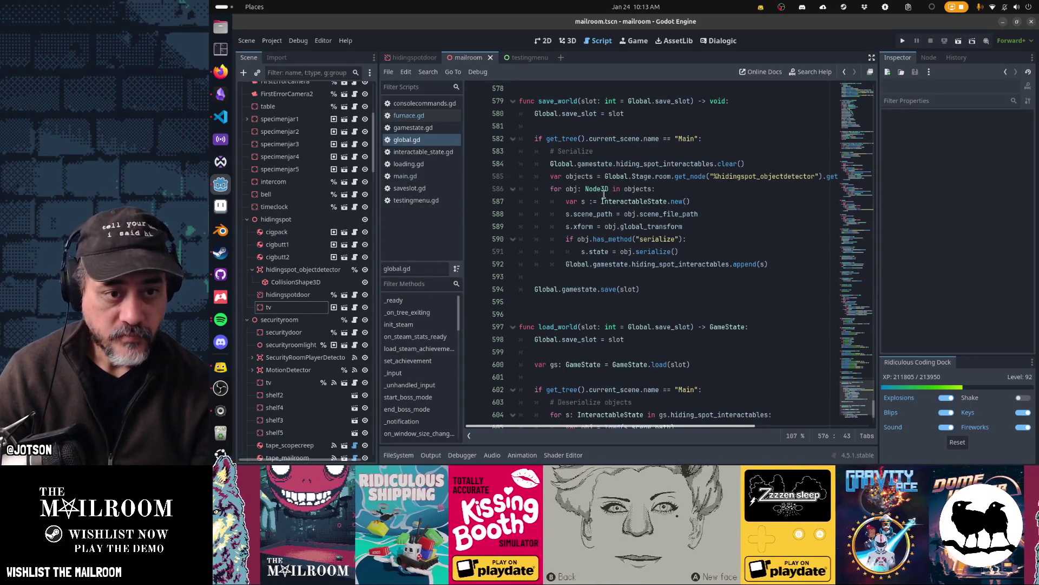
{"action": "left_click", "coordinate": [604, 189]}
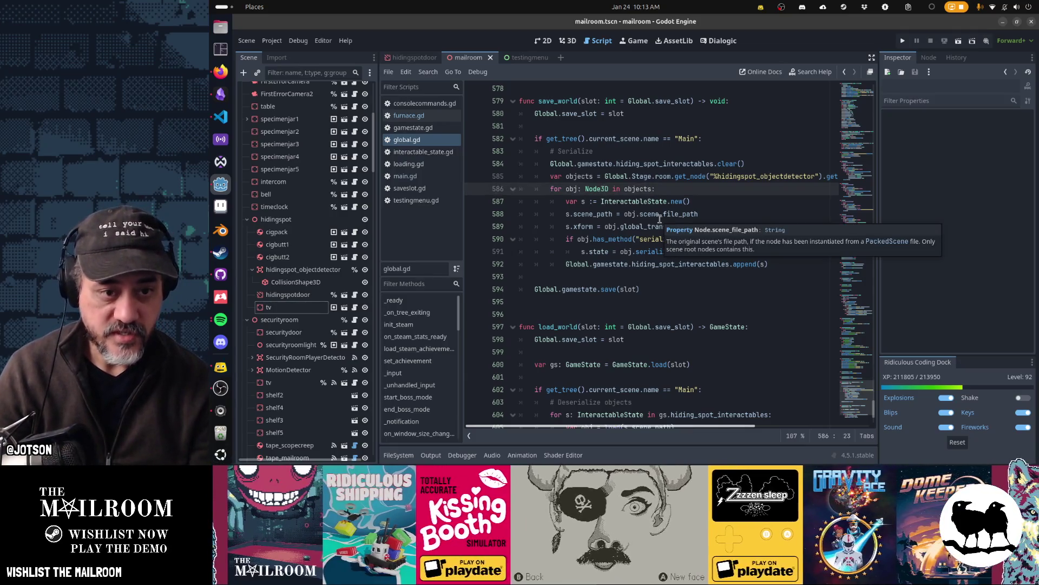
{"action": "key", "text": "End"}
{"action": "key", "text": "Return"}
{"action": "type", "text": "if obj "}
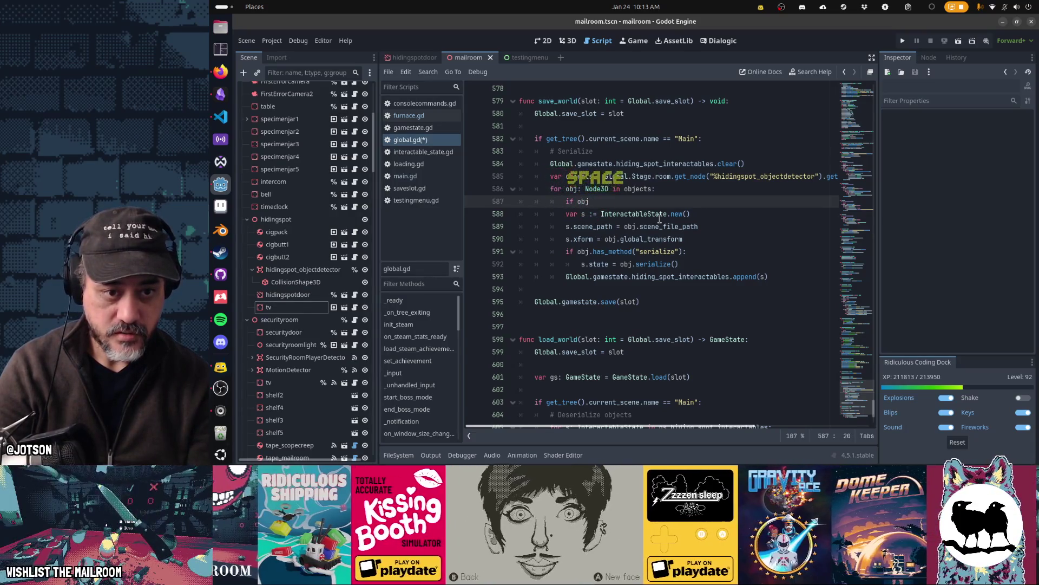
{"action": "type", "text": "is "}
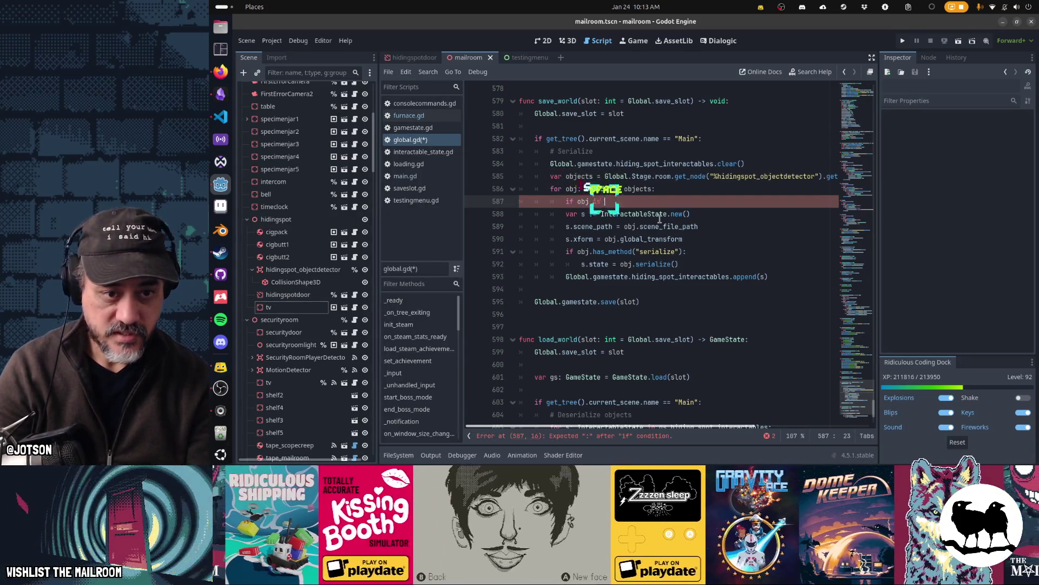
{"action": "type", "text": "TV: continue"}
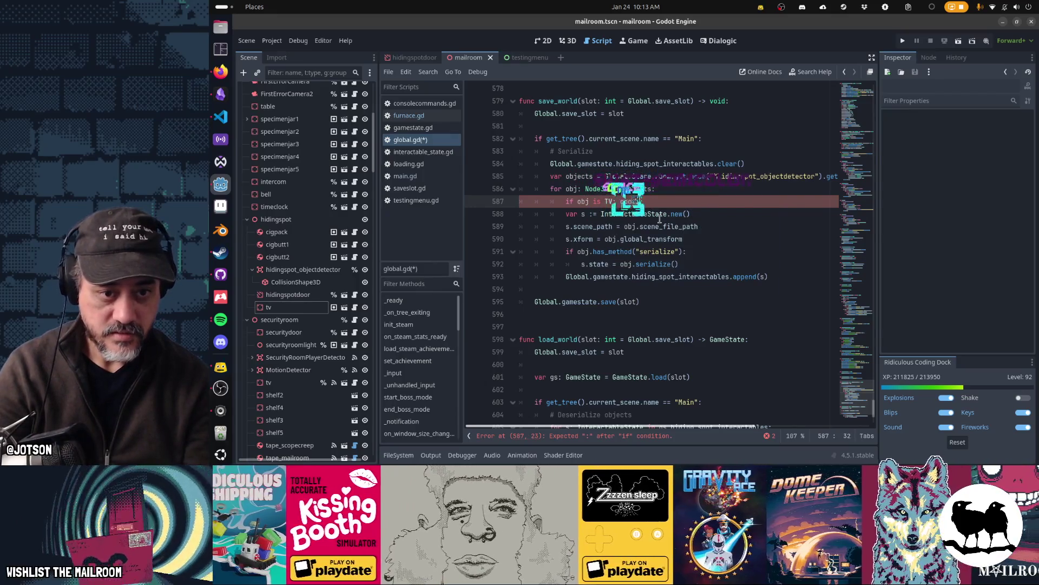
{"action": "key", "text": "Up"}
{"action": "key", "text": "Left"}
{"action": "key", "text": "Left"}
{"action": "key", "text": "Left"}
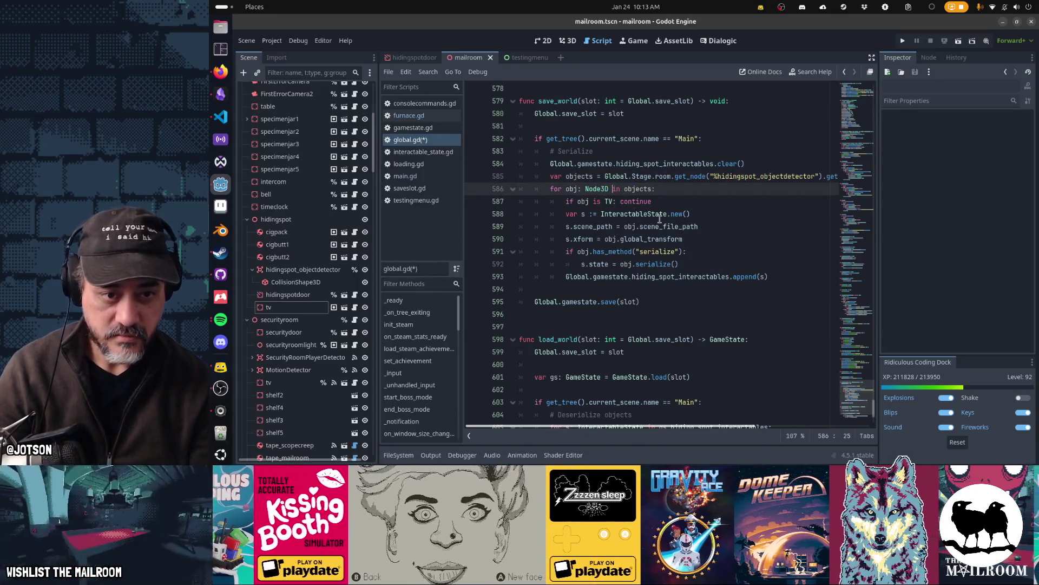
{"action": "key", "text": "ctrl+shift+Left"}
{"action": "key", "text": "ctrl+shift+Left"}
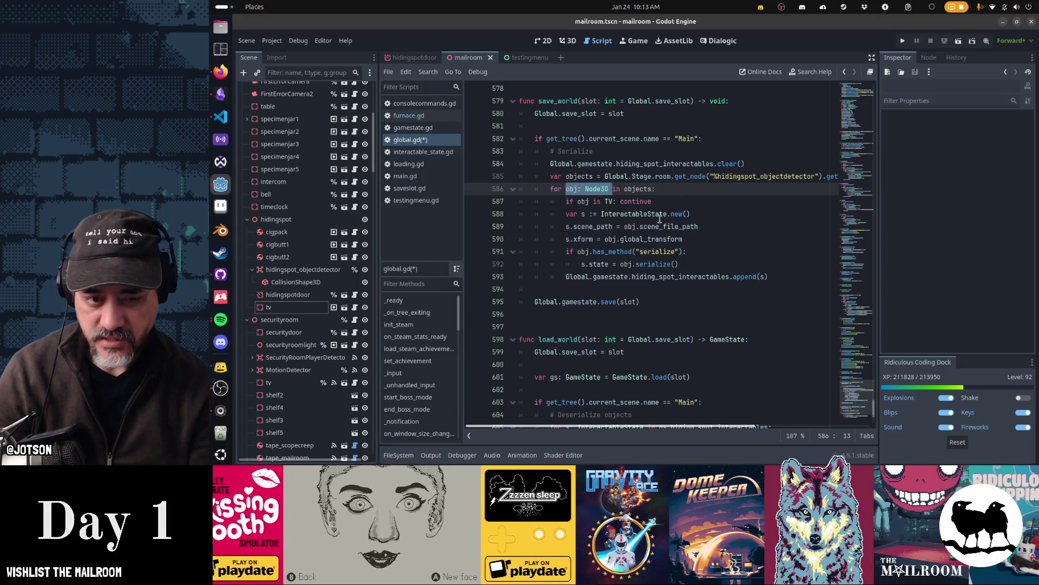
{"action": "key", "text": "Down"}
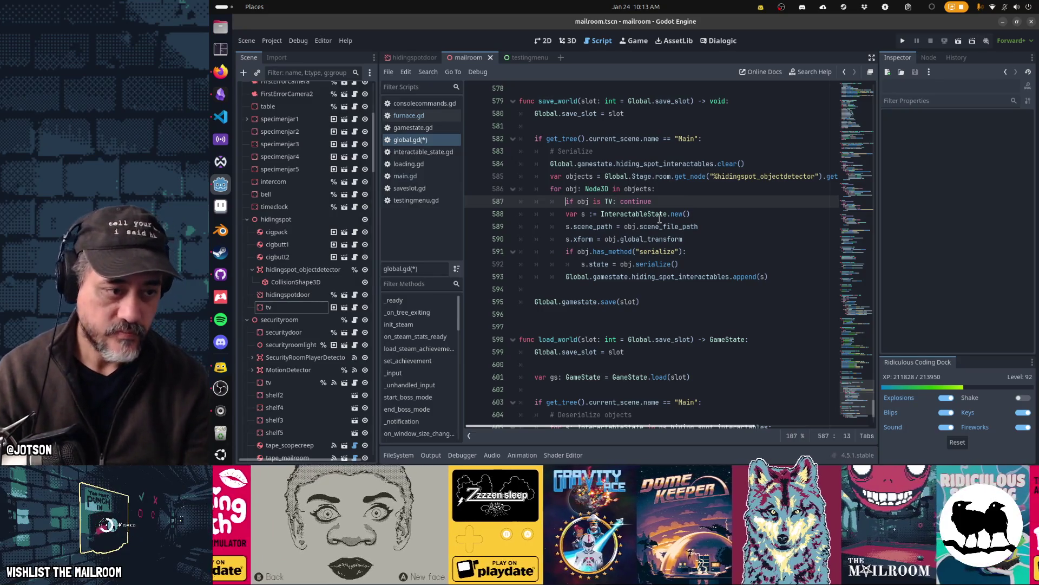
{"action": "key", "text": "F5"}
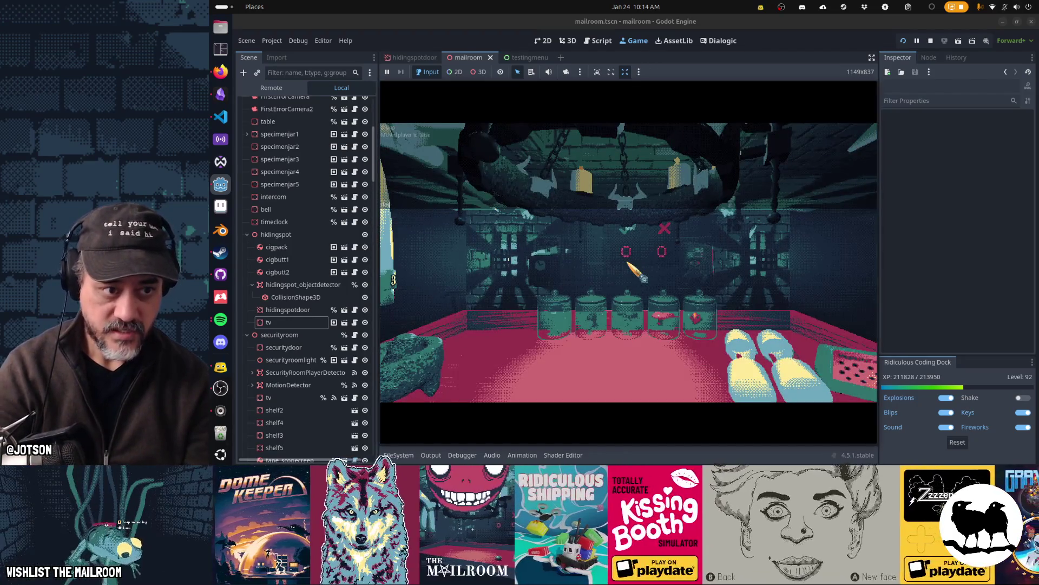
Step: Run the 'day 4' console command, then change the TV channel and pick up the jar
{"action": "type", "text": "day 4"}
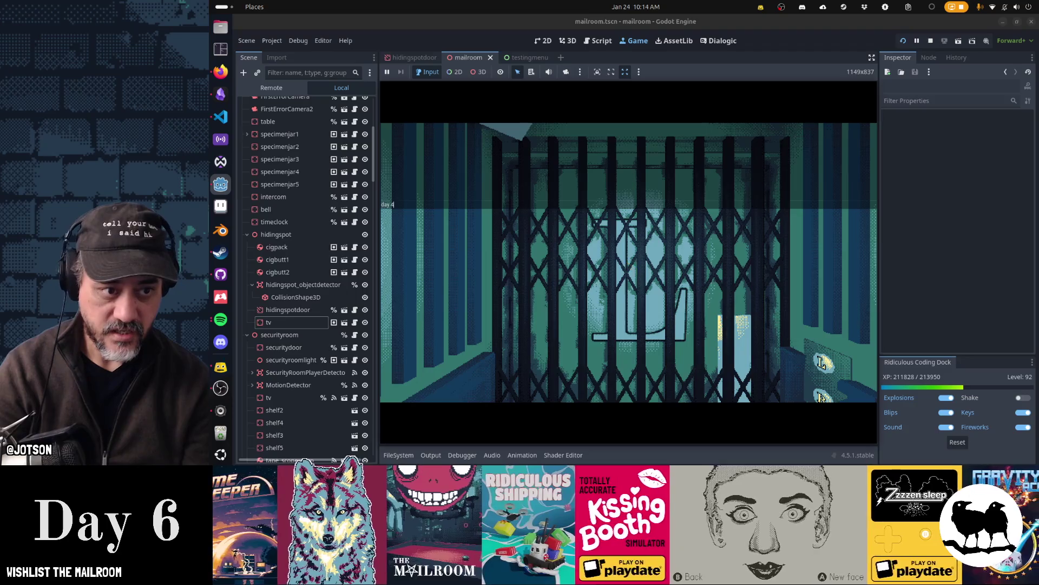
{"action": "key", "text": "Return"}
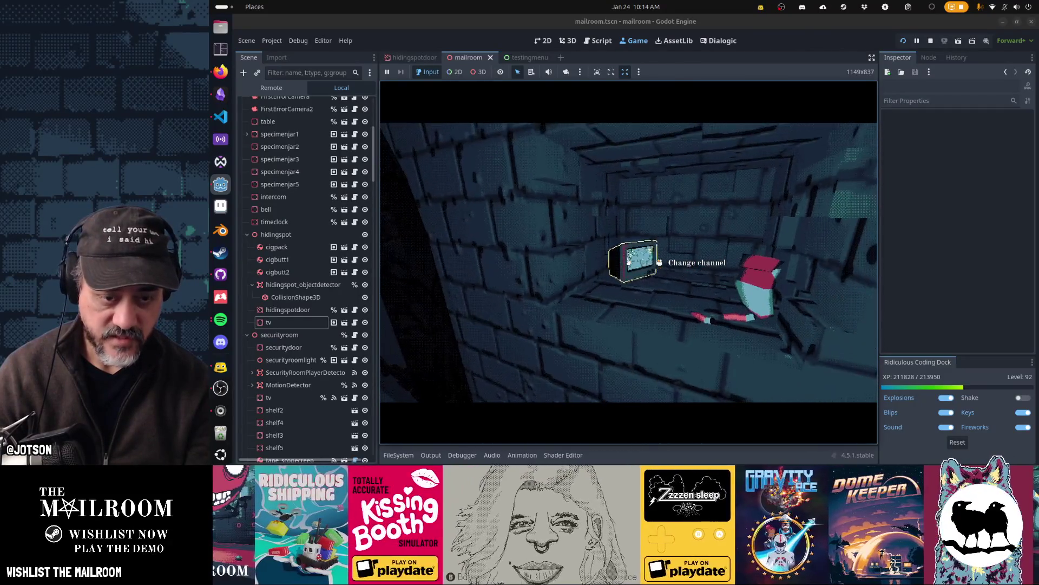
{"action": "left_click", "coordinate": [628, 262]}
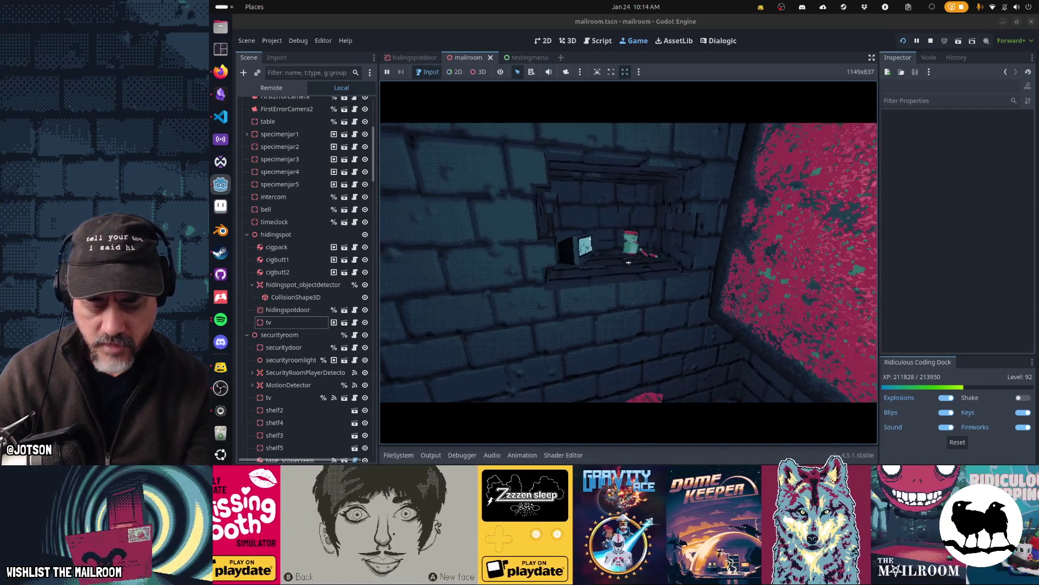
{"action": "left_click", "coordinate": [628, 261]}
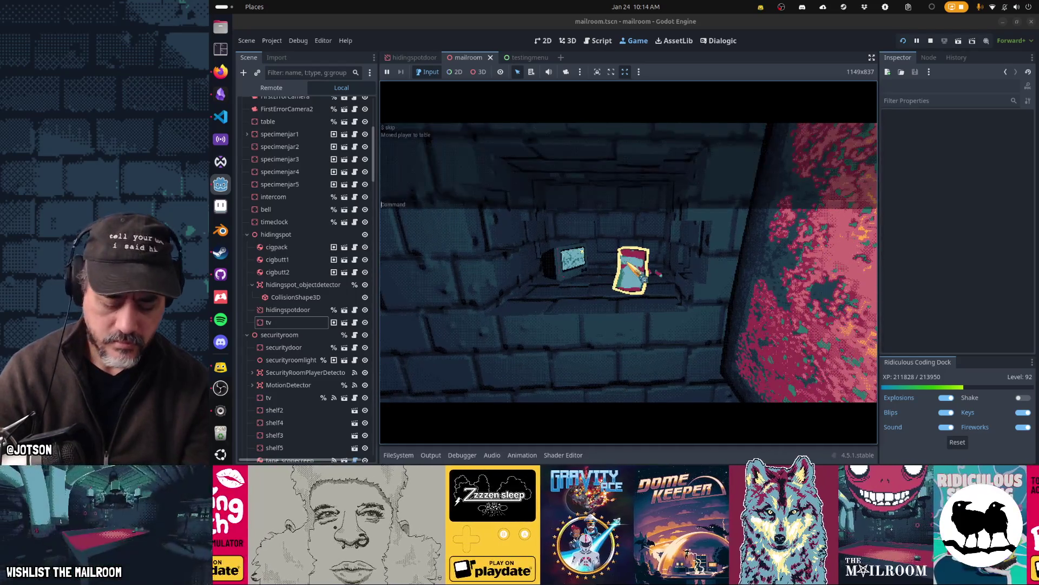
Step: Reopen the debug console and enter 'day 4' again
{"action": "key", "text": "grave"}
{"action": "type", "text": "day 4"}
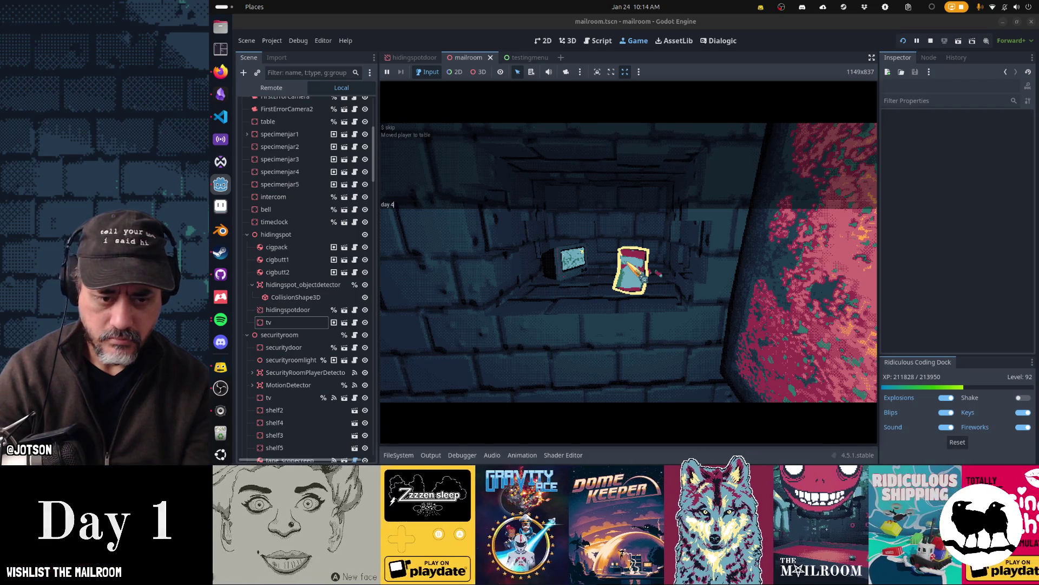
{"action": "key", "text": "Return"}
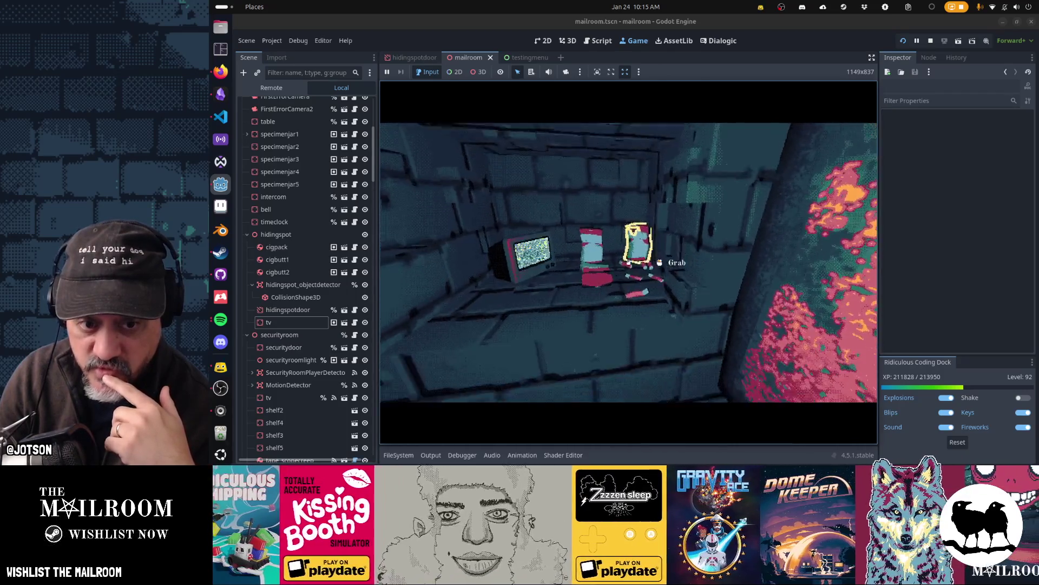
Step: Drop the held item in the hiding spot next to the TV
{"action": "left_click", "coordinate": [629, 263]}
Step: Repeatedly pick up and set down the cigarette pack, then move another outlined item beside the TV
{"action": "left_click", "coordinate": [629, 262]}
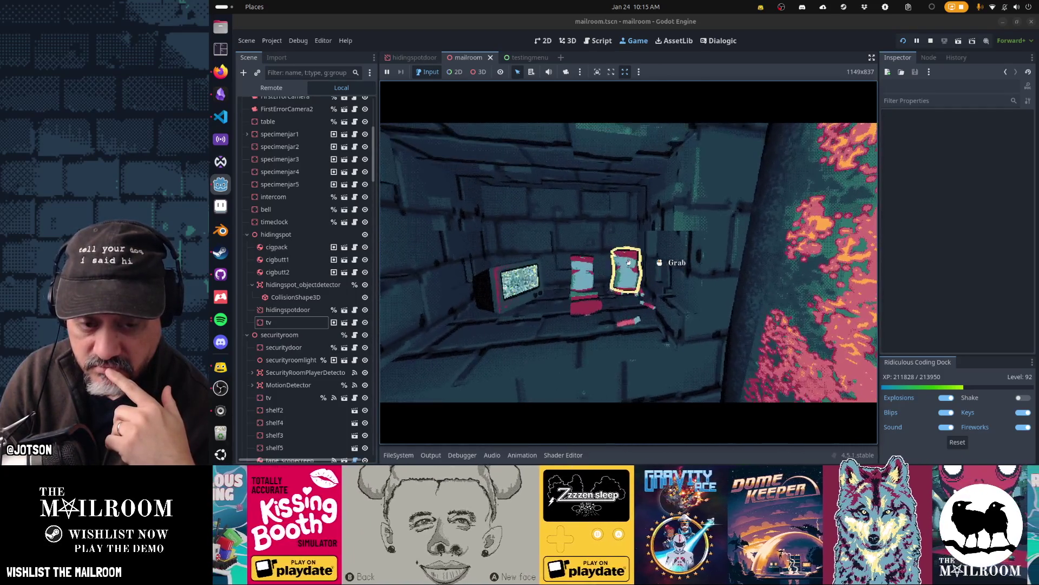
{"action": "left_click", "coordinate": [628, 263]}
{"action": "left_click", "coordinate": [629, 263]}
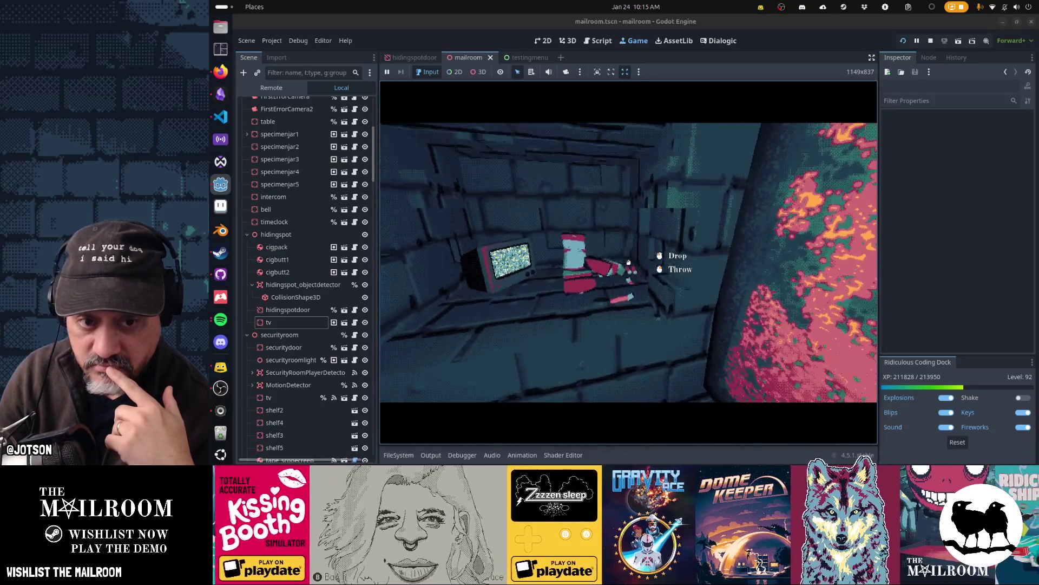
{"action": "left_click", "coordinate": [629, 262]}
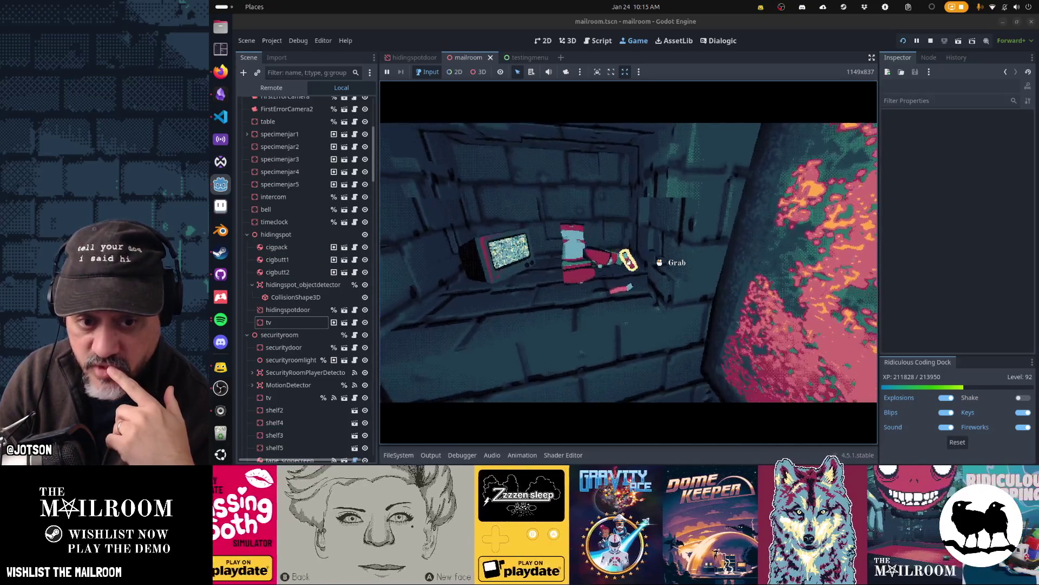
{"action": "left_click", "coordinate": [628, 262]}
{"action": "left_click", "coordinate": [629, 263]}
{"action": "left_click", "coordinate": [629, 262]}
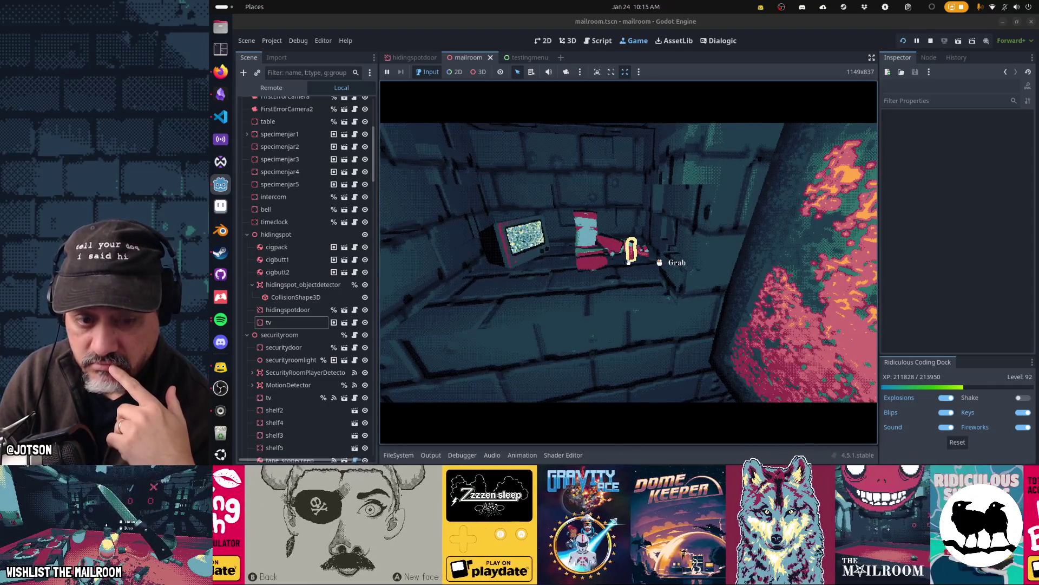
{"action": "left_click", "coordinate": [629, 262]}
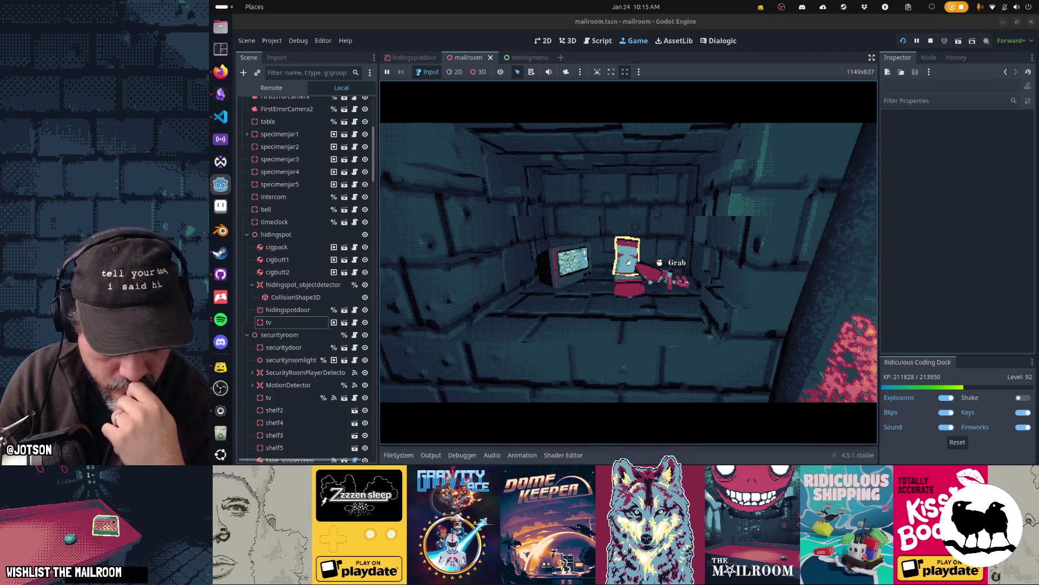
{"action": "left_click", "coordinate": [628, 262]}
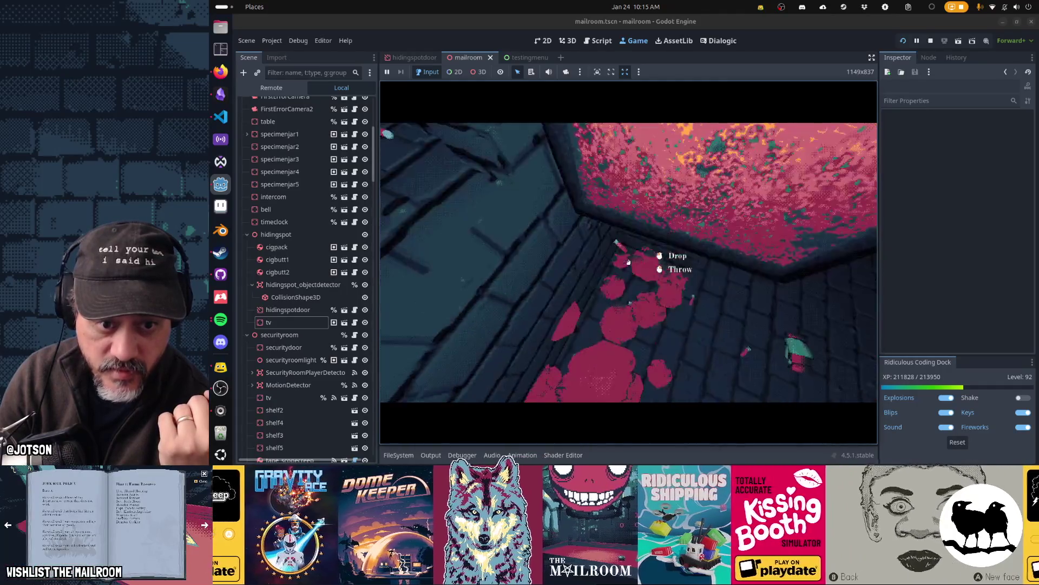
{"action": "left_click", "coordinate": [628, 262]}
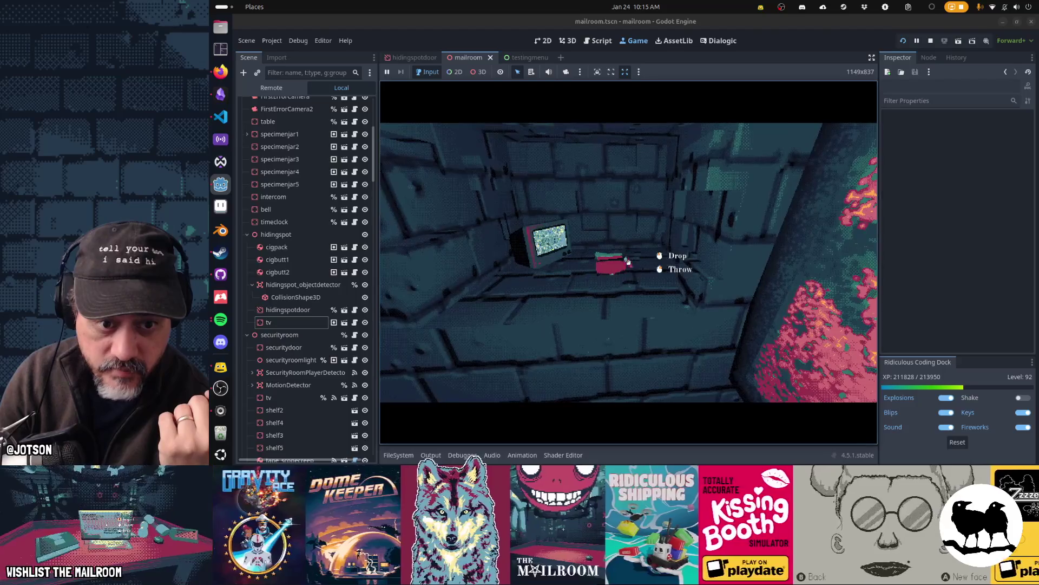
{"action": "key", "text": "s"}
{"action": "type", "text": "day 4"}
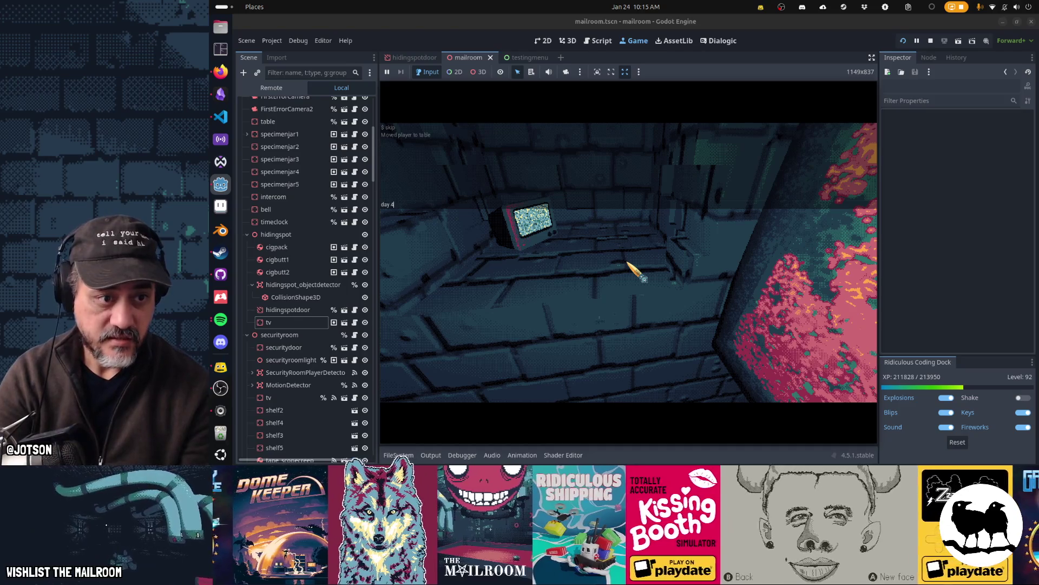
Step: Close the console, look over the TV in the hiding spot, and pause the game
{"action": "key", "text": "Return"}
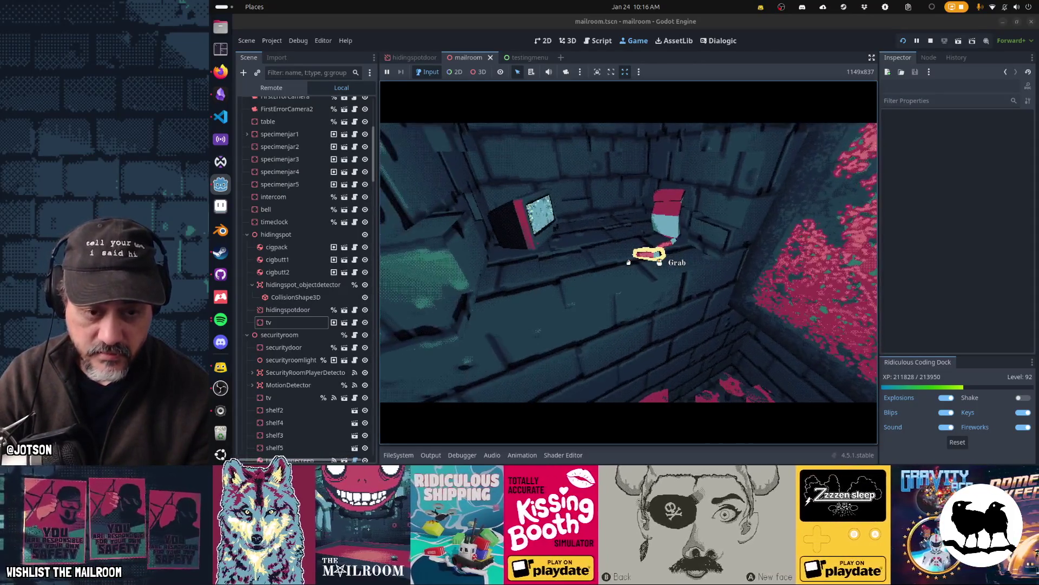
{"action": "mouse_move", "coordinate": [628, 262]}
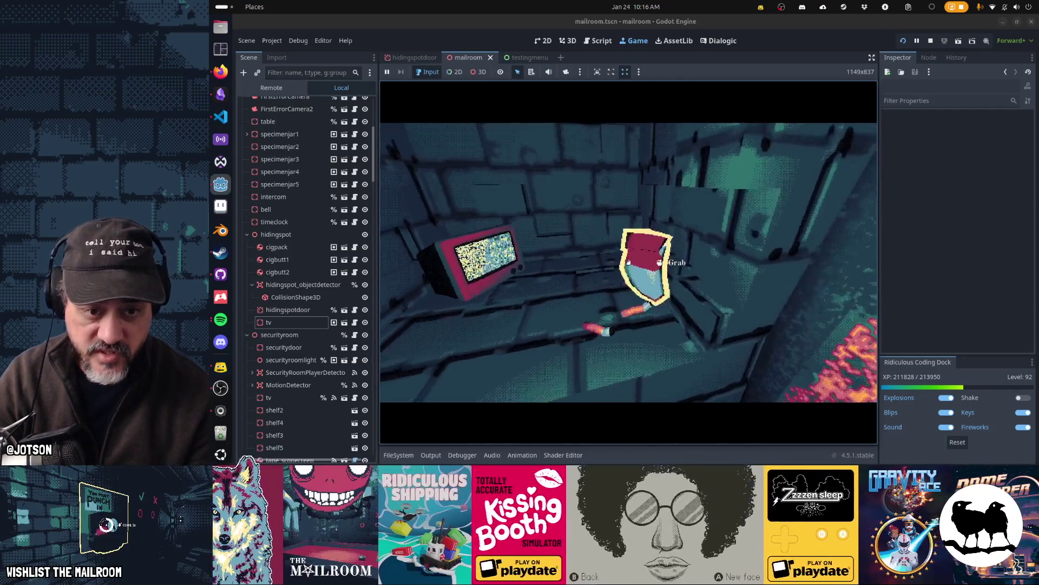
{"action": "key", "text": "s"}
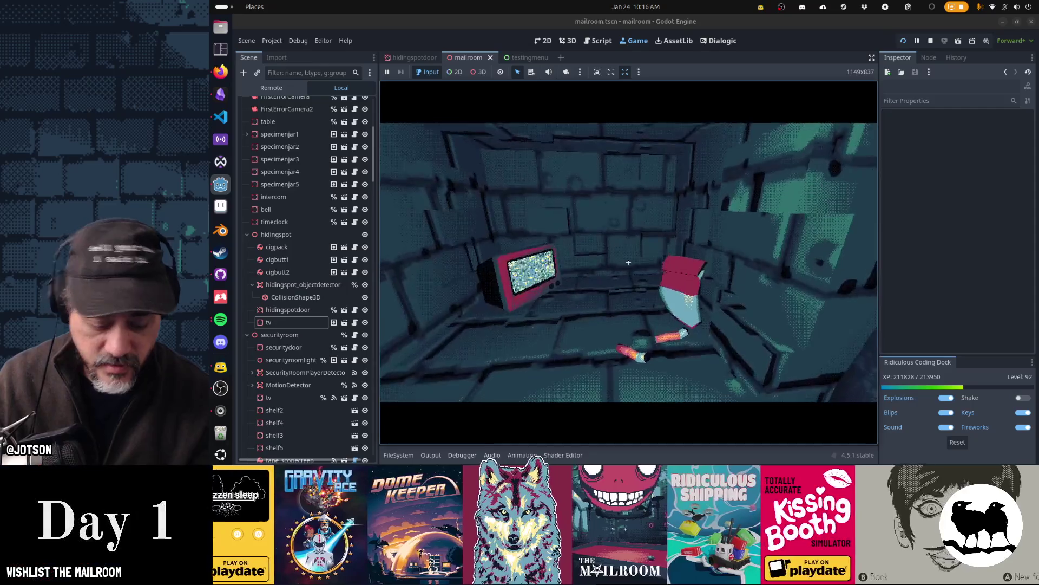
{"action": "key", "text": "Escape"}
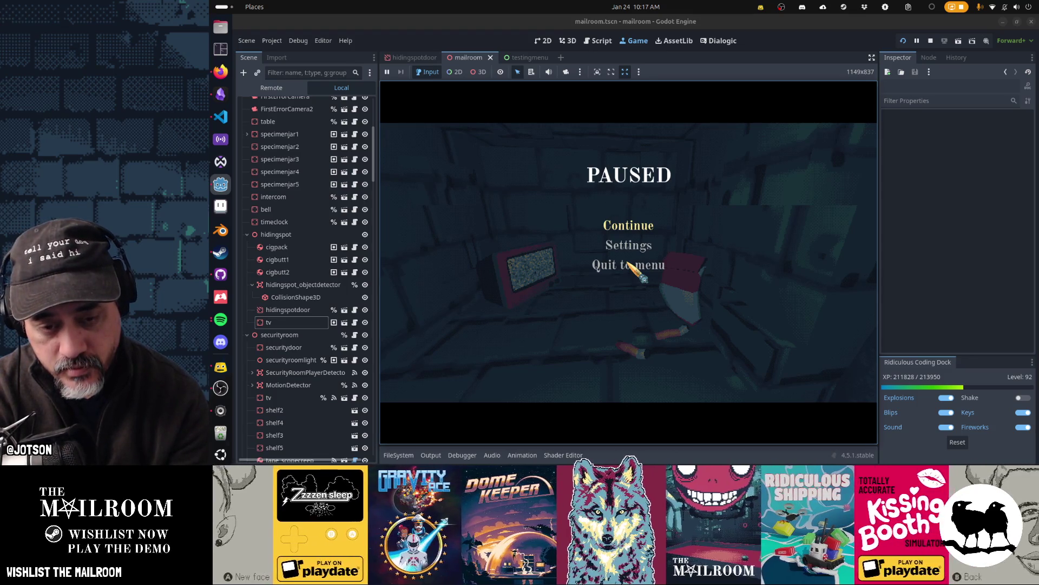
Step: Stop the game, open day3.gd through the quick file search, and select the tv node
{"action": "key", "text": "F8"}
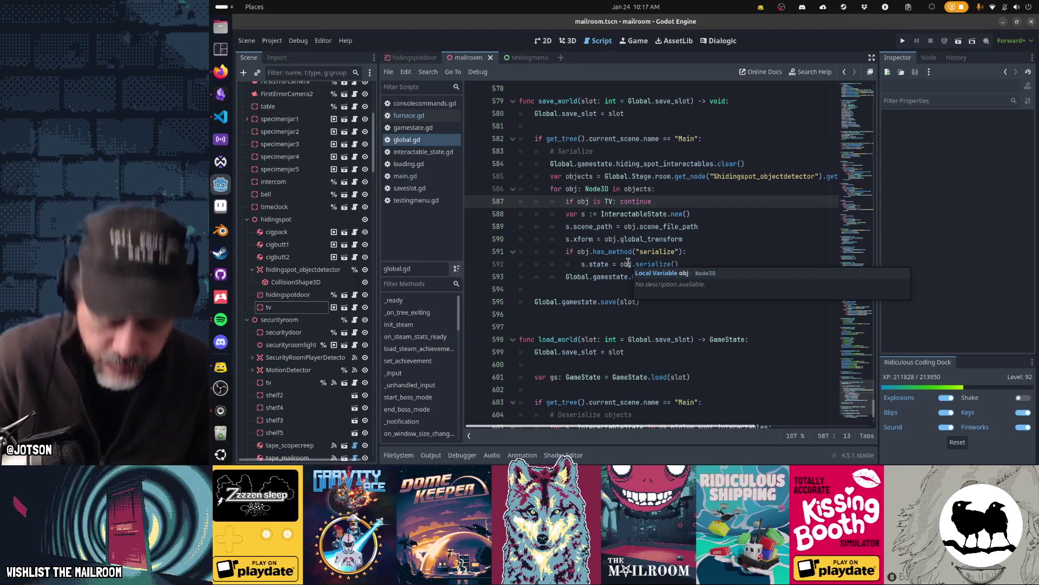
{"action": "key", "text": "shift+alt+o"}
{"action": "type", "text": "day"}
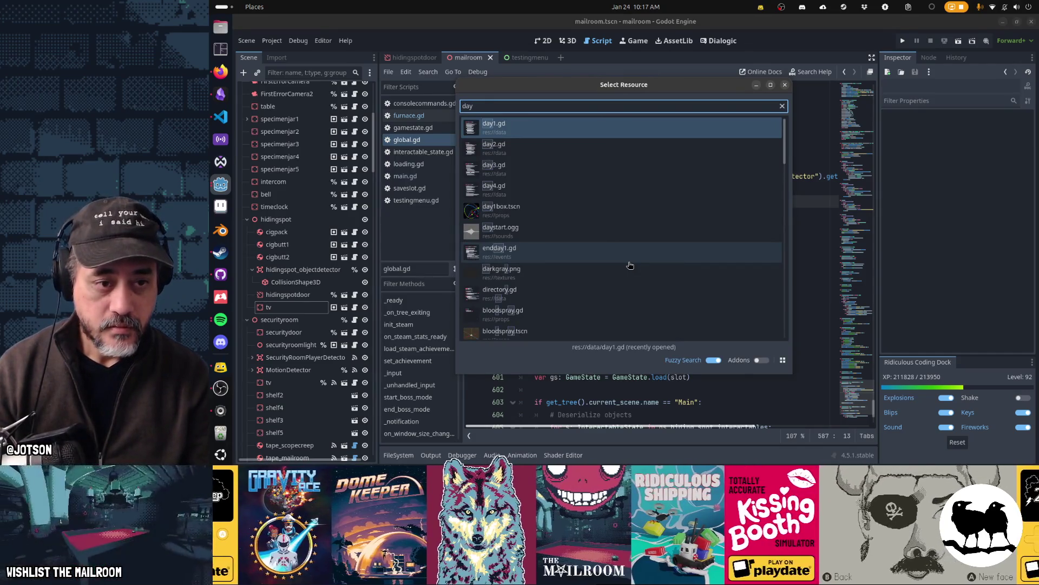
{"action": "key", "text": "Down"}
{"action": "key", "text": "Down"}
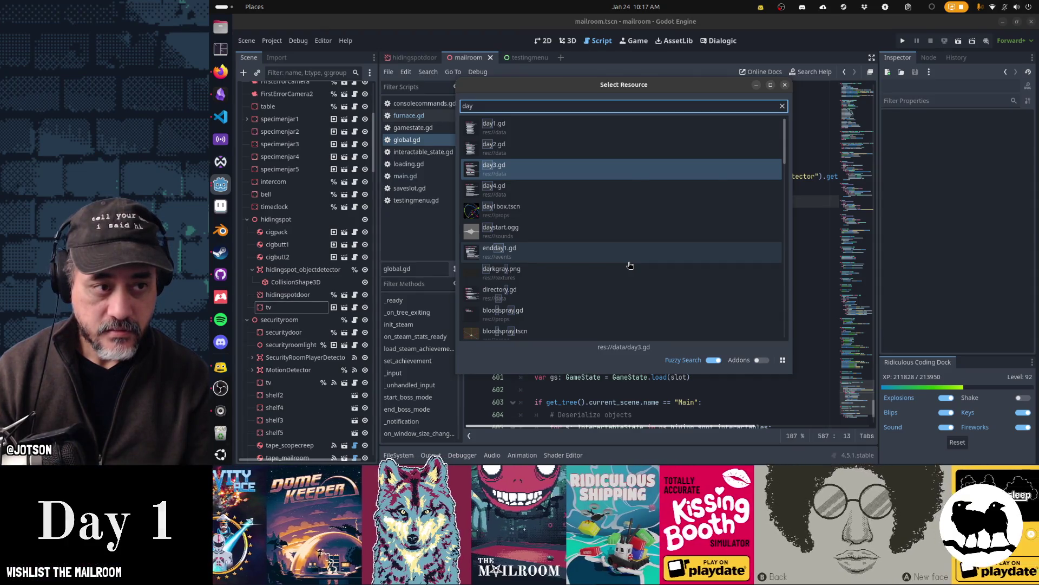
{"action": "key", "text": "Return"}
{"action": "left_click", "coordinate": [304, 307]}
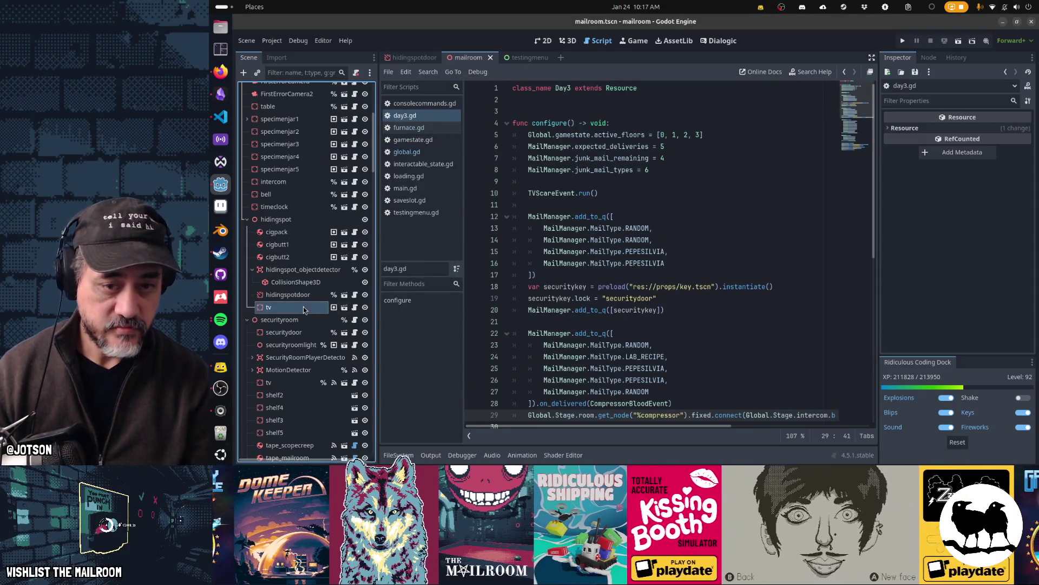
Step: Check which groups the tv node belongs to, then look through day3.gd down to its end
{"action": "left_click", "coordinate": [929, 57]}
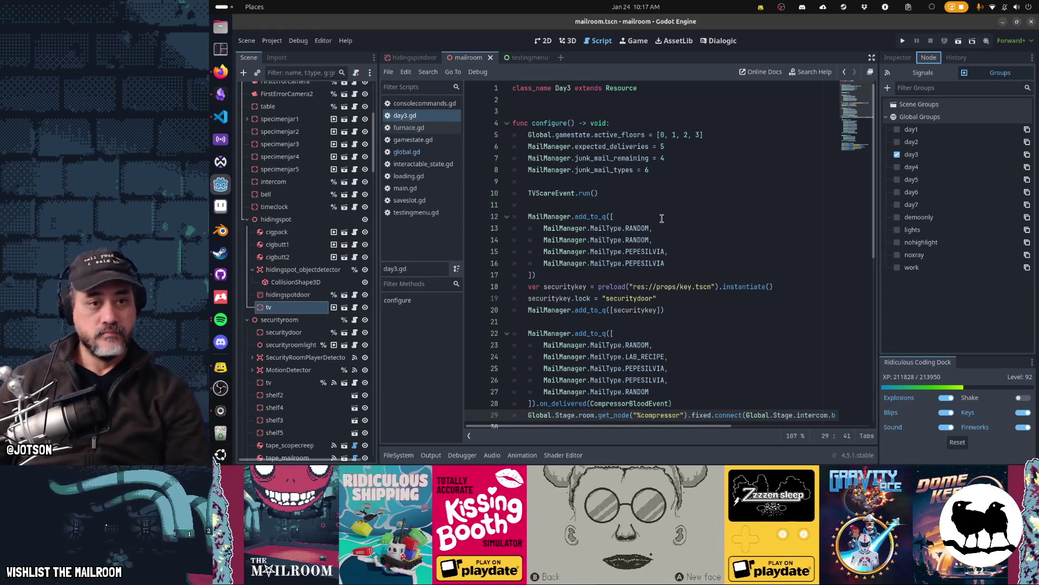
{"action": "left_click", "coordinate": [664, 183]}
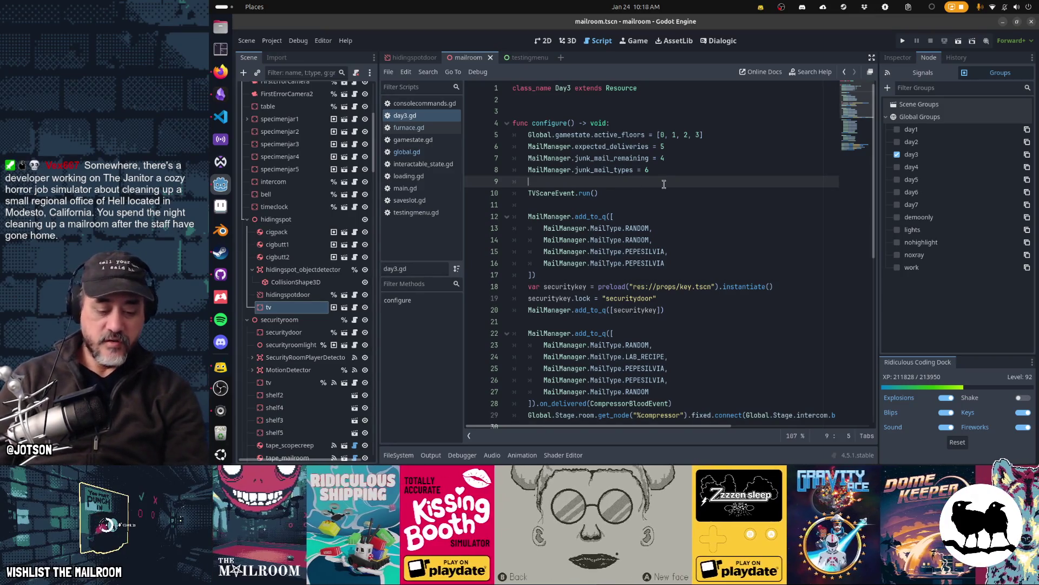
{"action": "key", "text": "Return"}
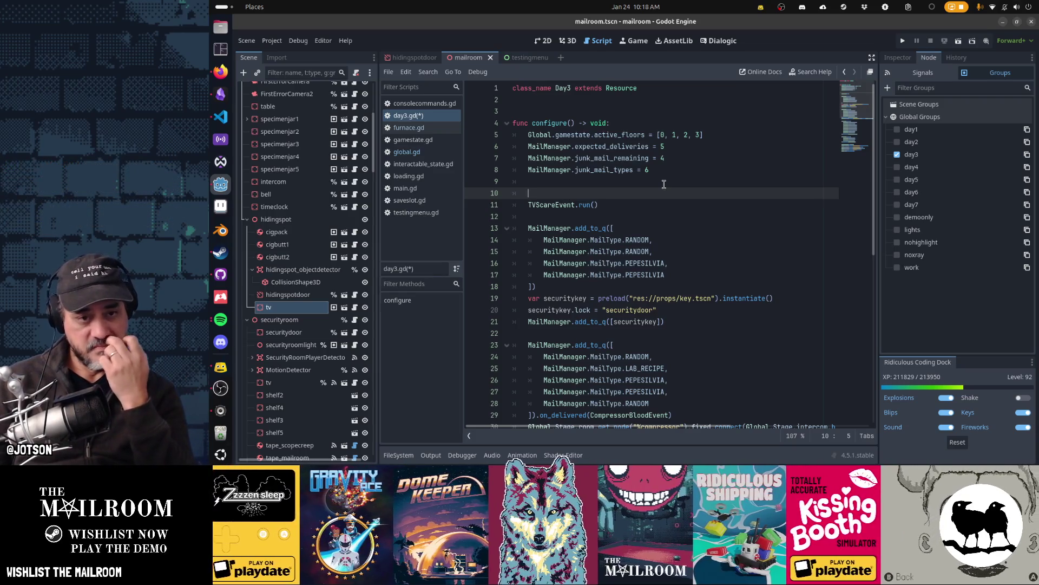
{"action": "key", "text": "ctrl+x"}
{"action": "scroll", "coordinate": [663, 184], "scroll_direction": "down", "scroll_amount": 2}
{"action": "key", "text": "Down"}
{"action": "key", "text": "Down"}
{"action": "key", "text": "Down"}
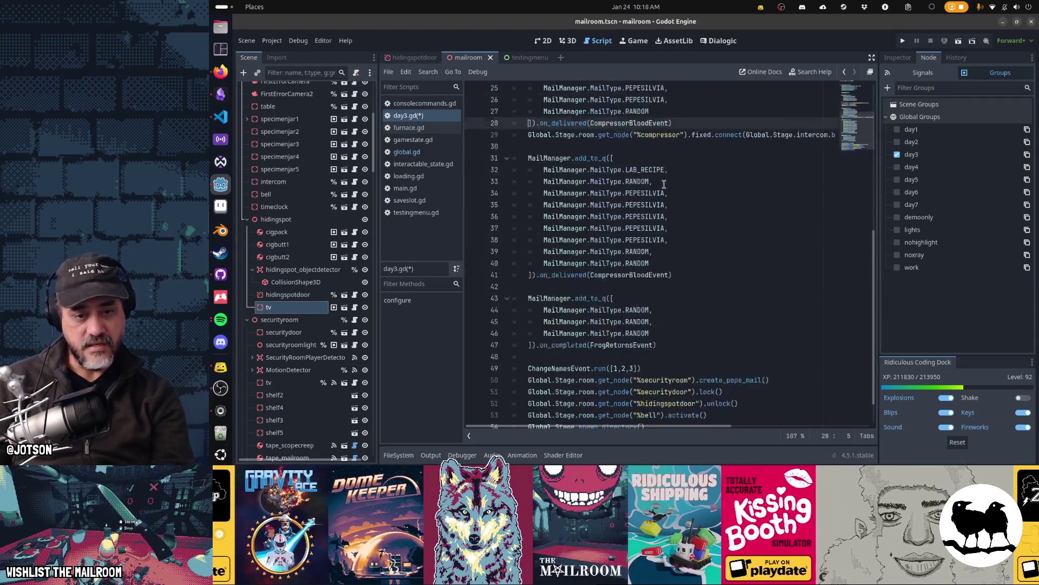
{"action": "key", "text": "Down"}
{"action": "key", "text": "Down"}
{"action": "key", "text": "Down"}
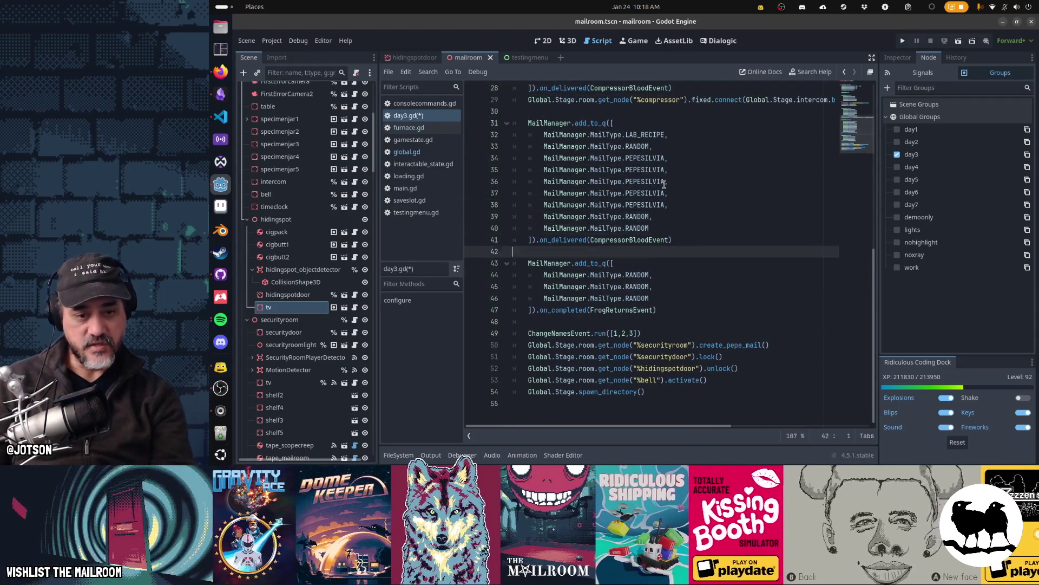
{"action": "key", "text": "Up"}
{"action": "key", "text": "Up"}
{"action": "key", "text": "Up"}
{"action": "key", "text": "Down"}
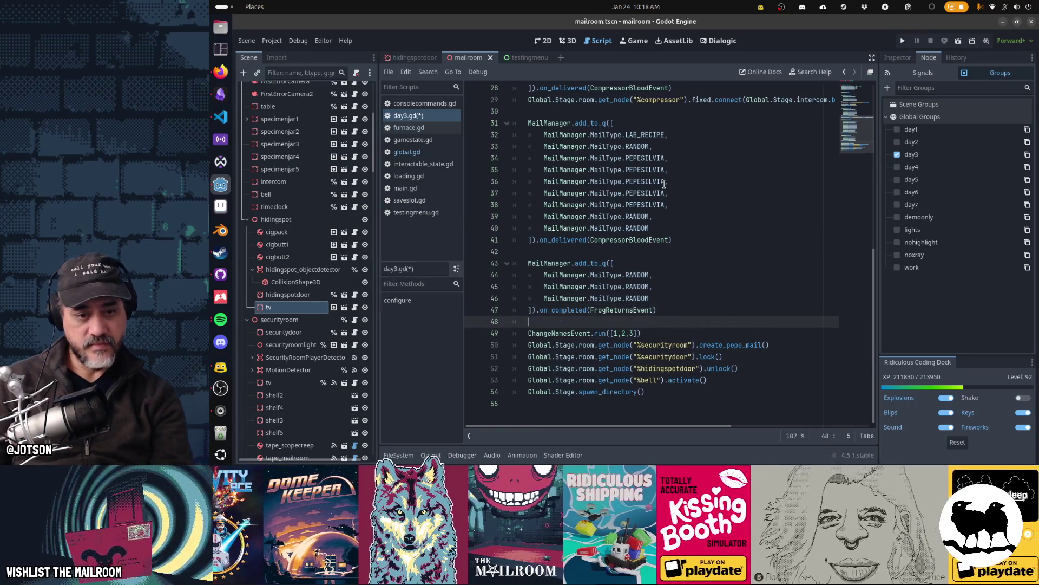
{"action": "key", "text": "Down"}
{"action": "key", "text": "ctrl+End"}
Step: Open new lines below line 9 and begin the comment '# Add ammo to the tv'
{"action": "key", "text": "ctrl+Home"}
{"action": "key", "text": "Down"}
{"action": "key", "text": "Down"}
{"action": "key", "text": "Down"}
{"action": "key", "text": "Return"}
{"action": "key", "text": "Return"}
{"action": "key", "text": "Up"}
{"action": "key", "text": "Tab"}
{"action": "type", "text": "# "}
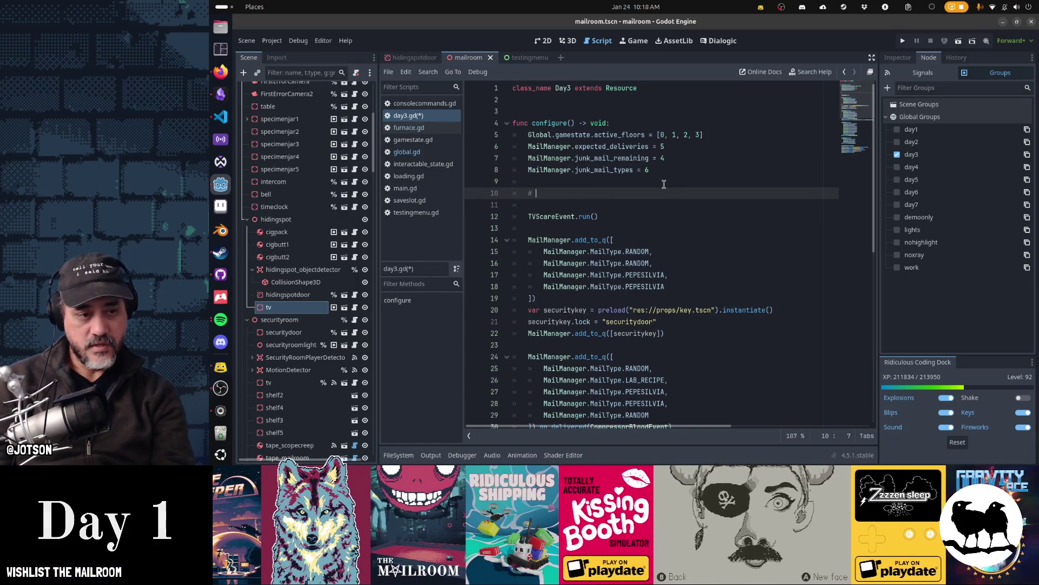
{"action": "type", "text": "Add ammo  to the tv"}
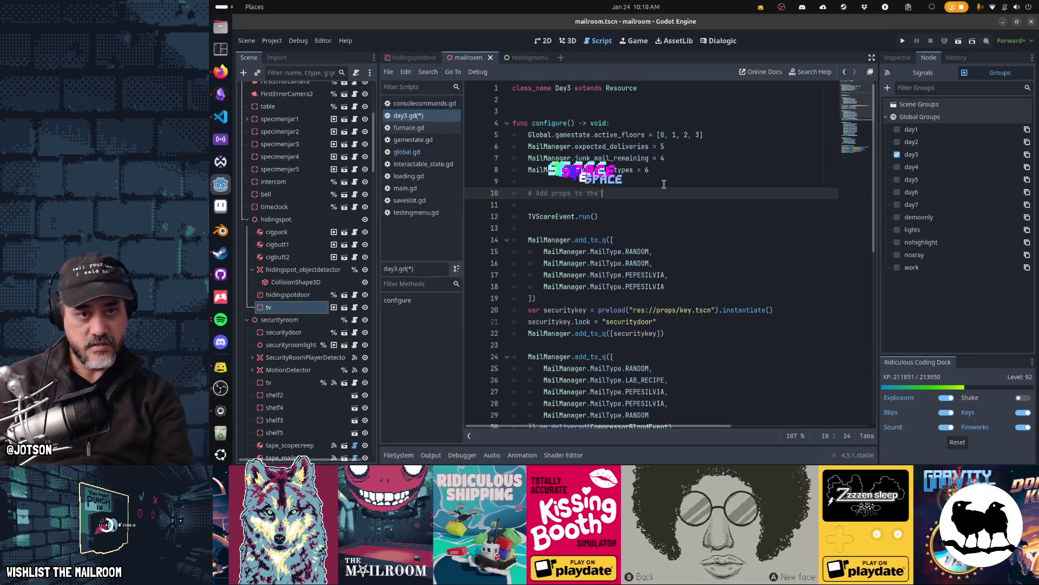
Step: Reword the comment to '# Add props to the hiding spot' and add var tv = load("res://props/tv.tscn").instantiate() below it
{"action": "key", "text": "BackSpace"}
{"action": "key", "text": "BackSpace"}
{"action": "type", "text": "hiding spot"}
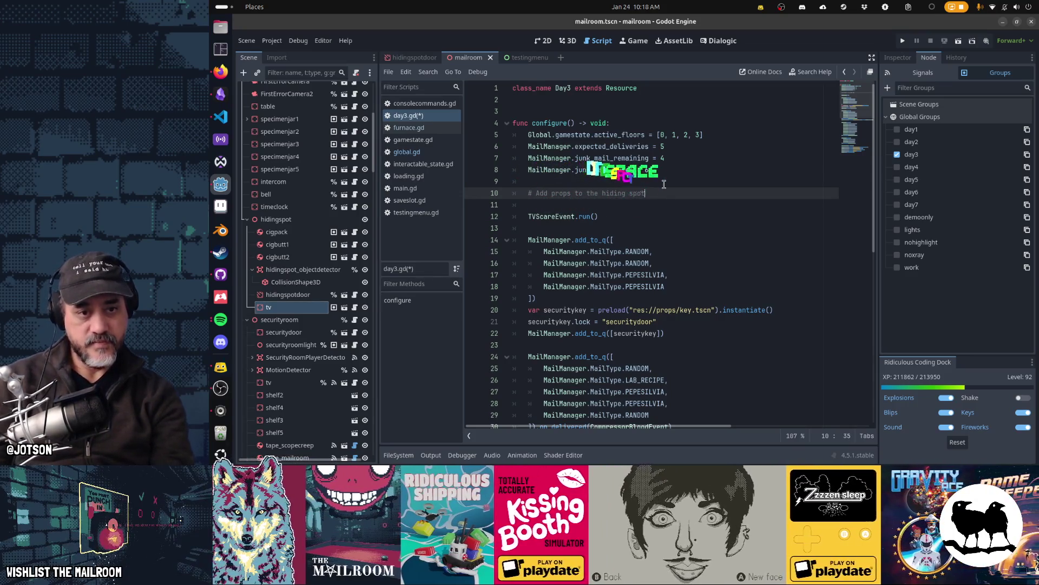
{"action": "key", "text": "Return"}
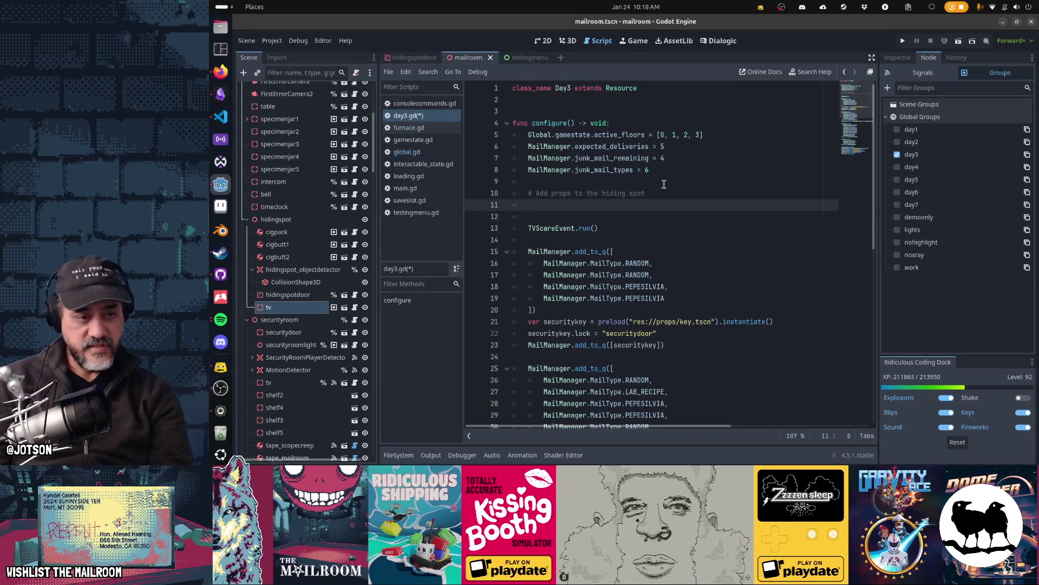
{"action": "type", "text": "var t"}
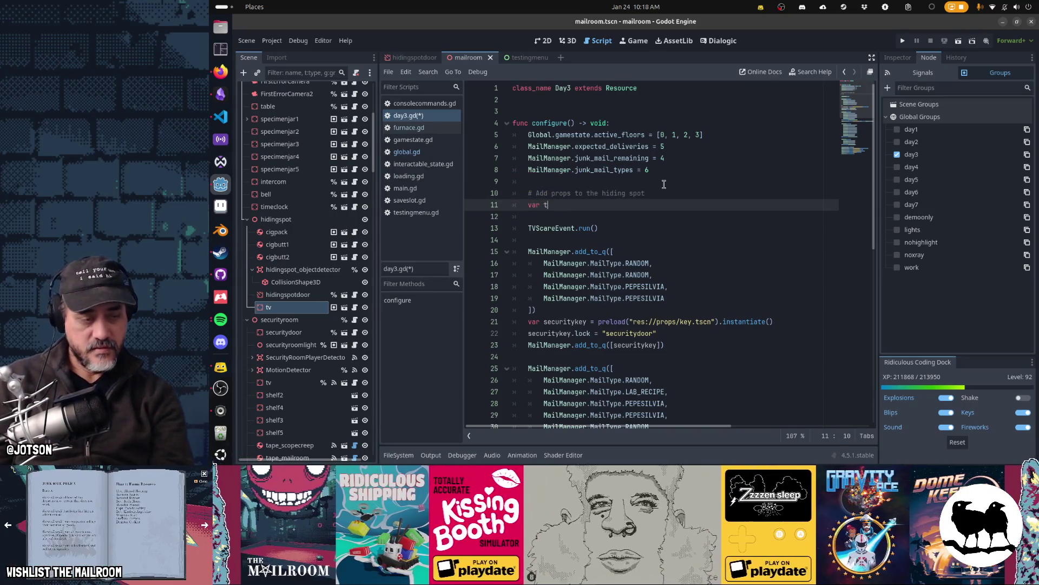
{"action": "type", "text": "v = load(\"tv"}
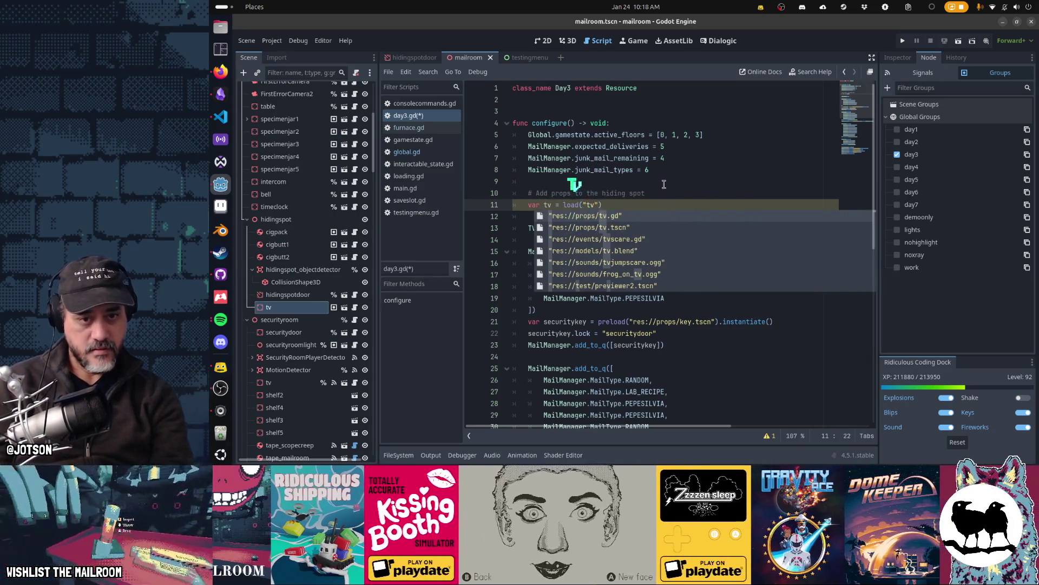
{"action": "key", "text": "Down"}
{"action": "key", "text": "Return"}
{"action": "type", "text": ".instantiate()"}
{"action": "key", "text": "Return"}
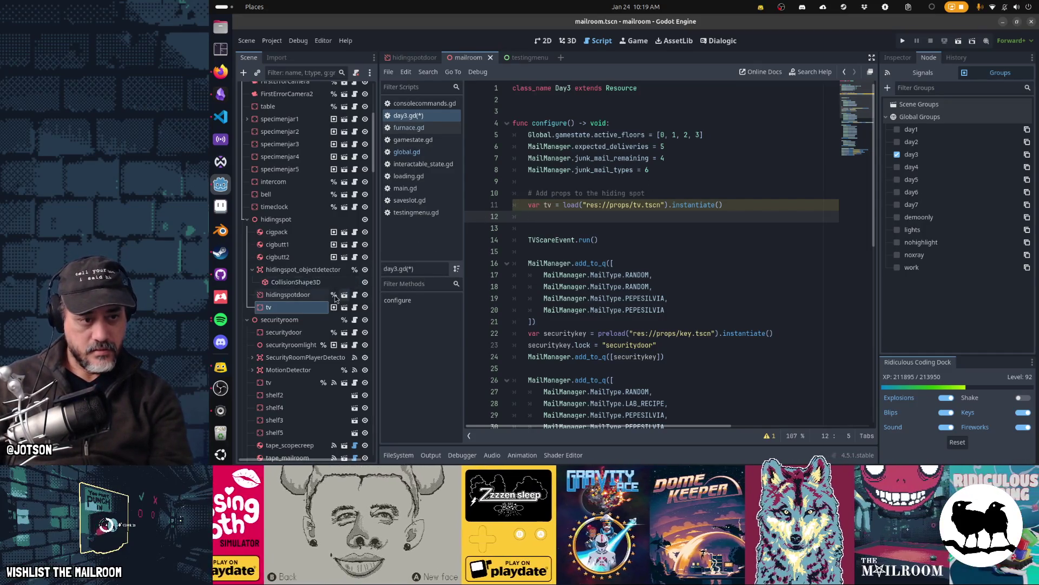
Step: Show the tv node's Transform values in the Inspector, then start Global.Stage.add(tv, on line 12
{"action": "left_click", "coordinate": [317, 307]}
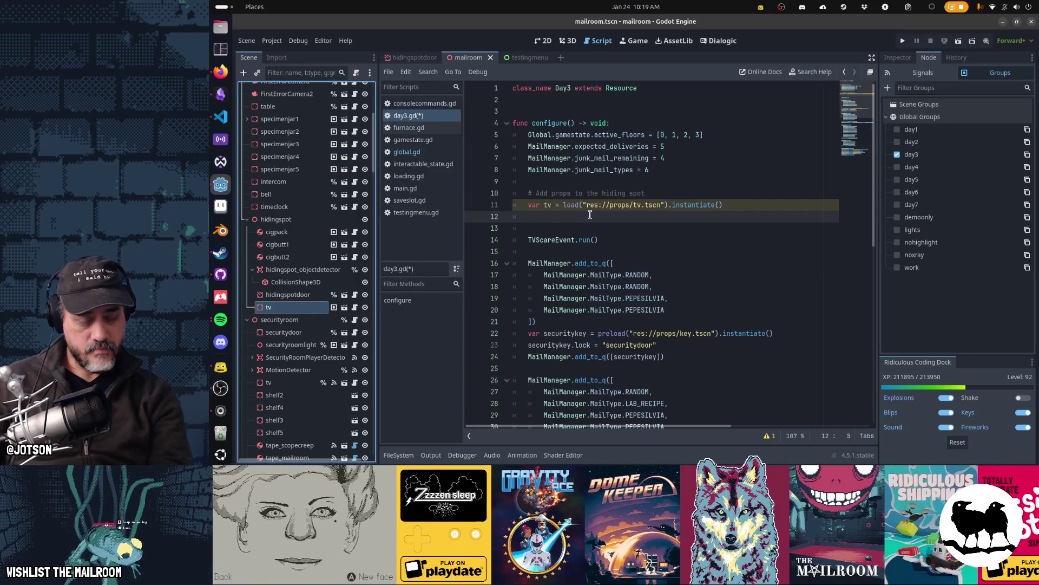
{"action": "left_click", "coordinate": [592, 217]}
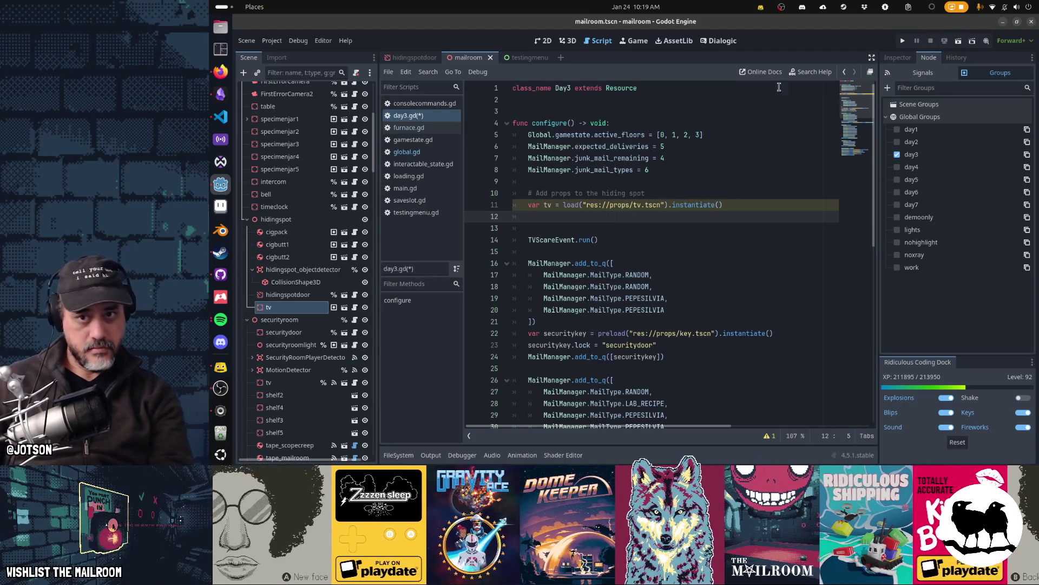
{"action": "left_click", "coordinate": [898, 58]}
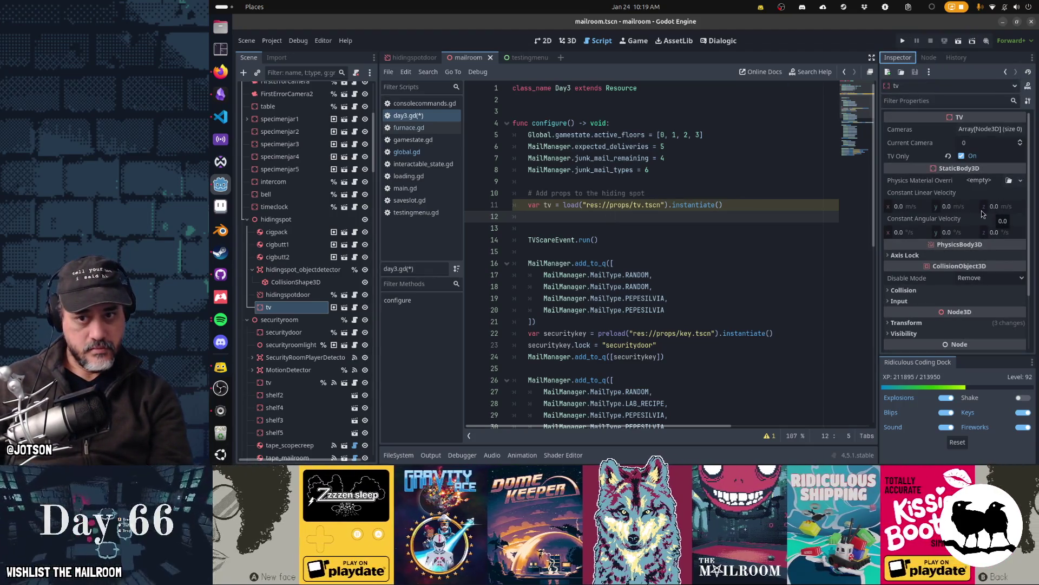
{"action": "scroll", "coordinate": [983, 214], "scroll_direction": "down", "scroll_amount": 2}
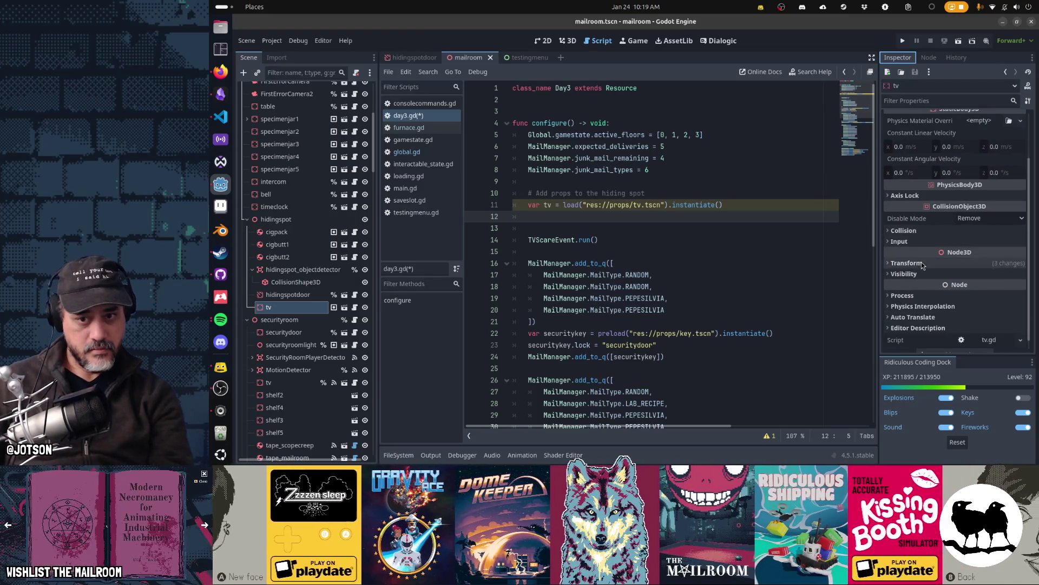
{"action": "left_click", "coordinate": [926, 263]}
{"action": "left_click", "coordinate": [579, 221]}
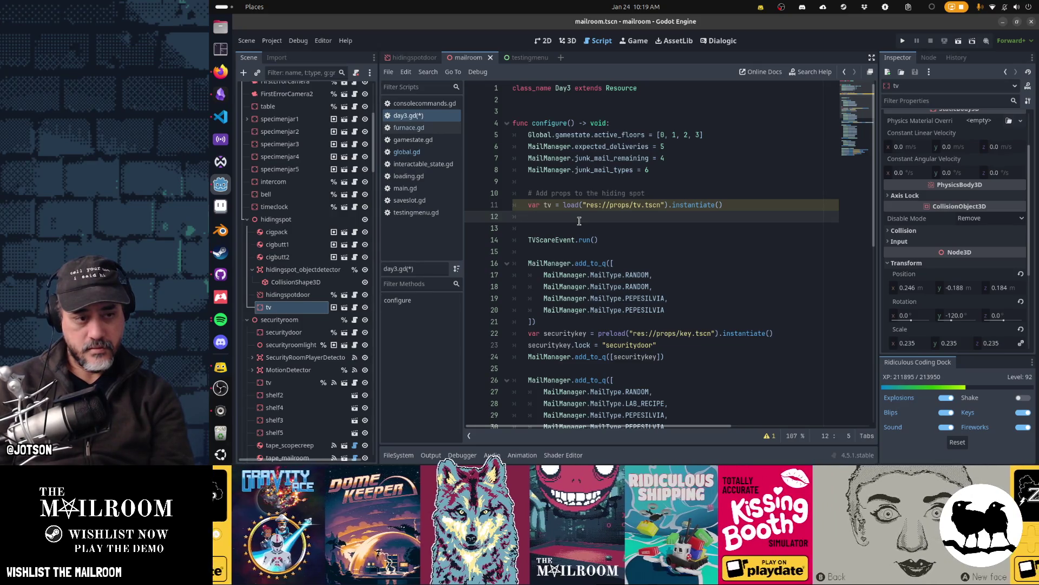
{"action": "type", "text": "Gl"}
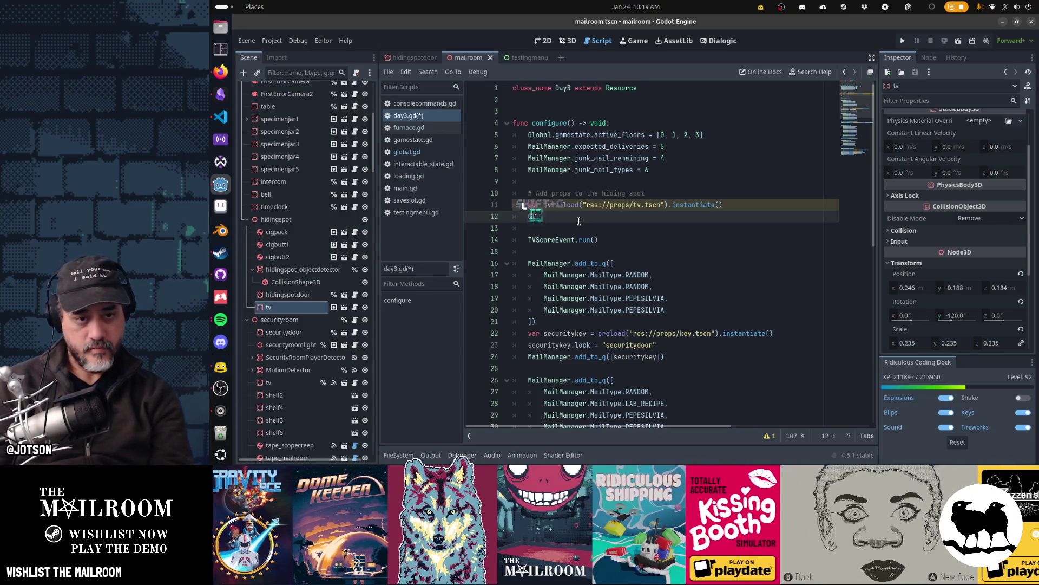
{"action": "type", "text": "obal.Stage.add(tv,"}
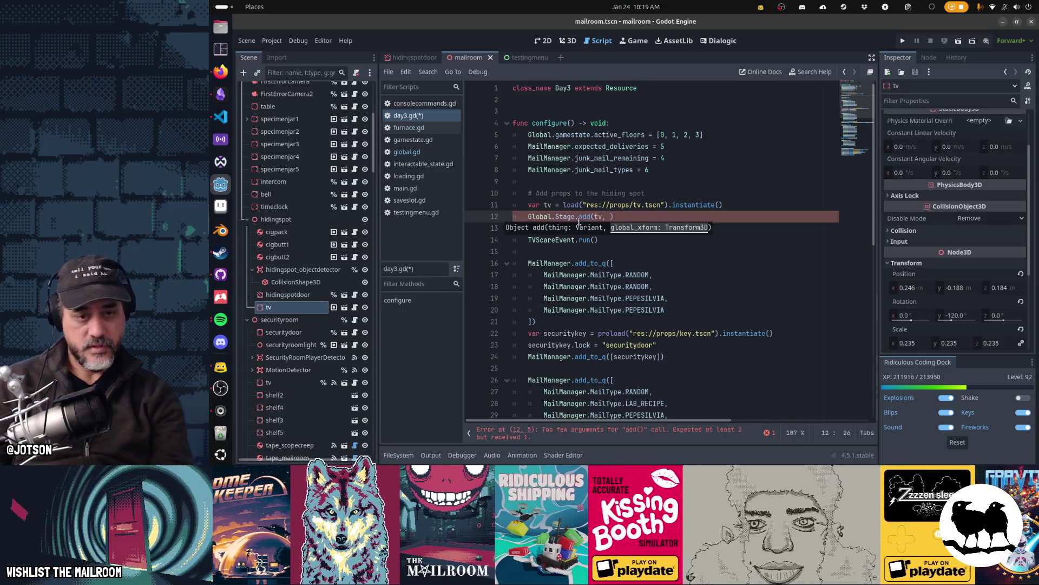
Step: Pass xform to Global.Stage.add, declaring var xform = Transform3D() with origin Vector3(-0.246, -0.188, 1.84)
{"action": "type", "text": "xform"}
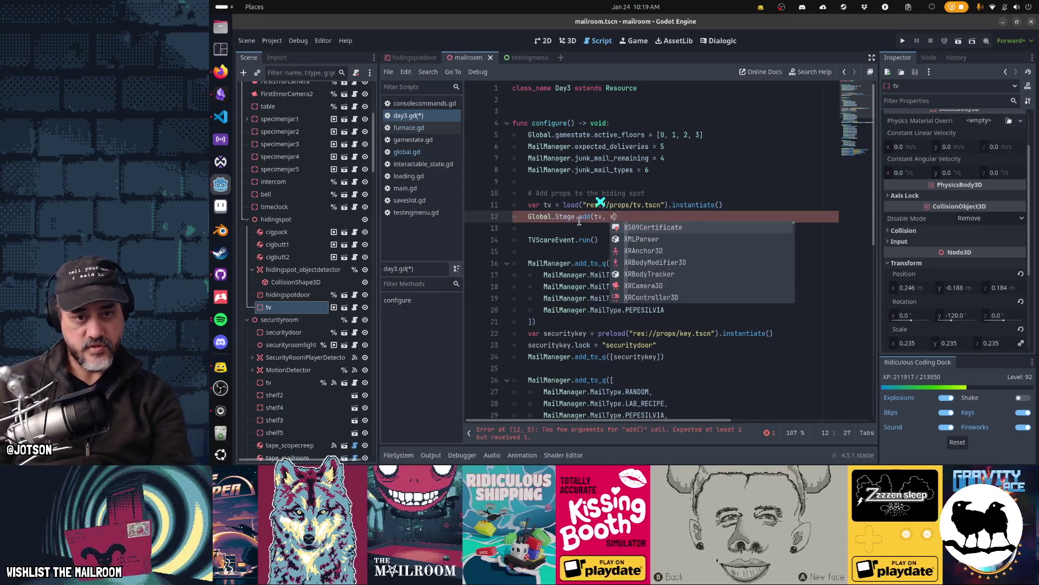
{"action": "key", "text": "Up"}
{"action": "key", "text": "End"}
{"action": "key", "text": "Return"}
{"action": "type", "text": "var xform = "}
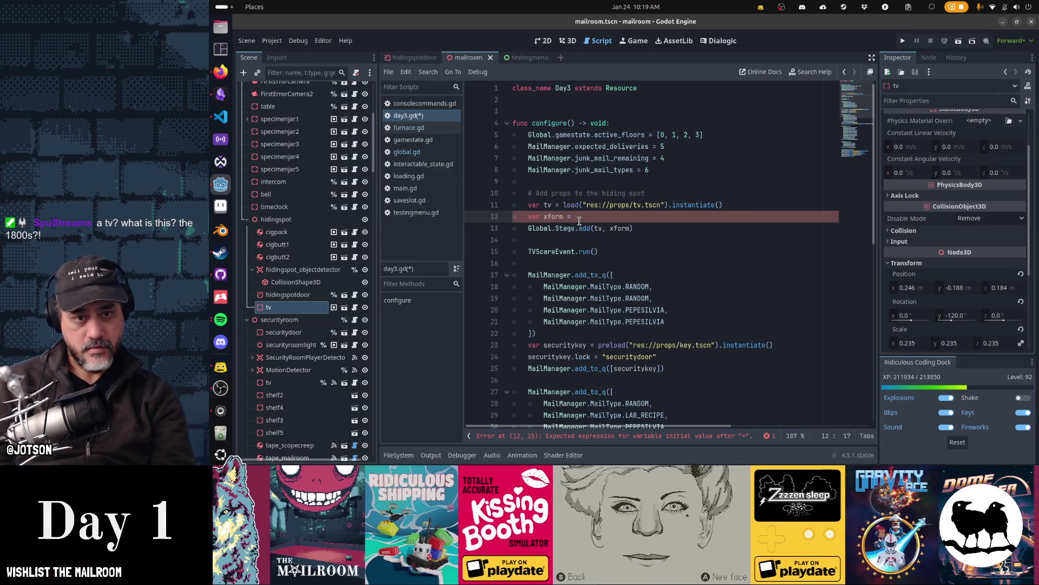
{"action": "type", "text": "Transform3D("}
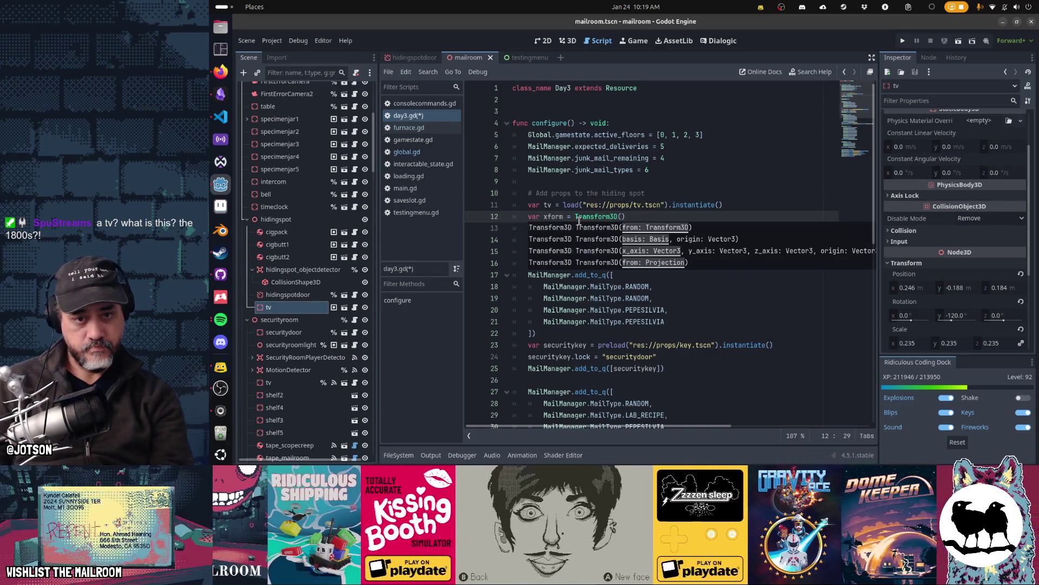
{"action": "key", "text": "Return"}
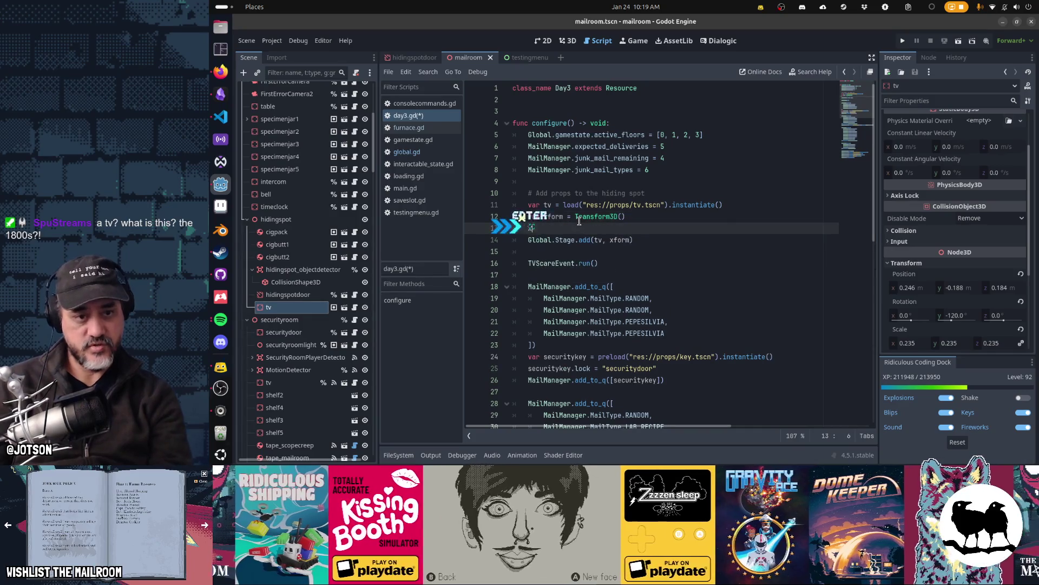
{"action": "type", "text": "xform.origin = "}
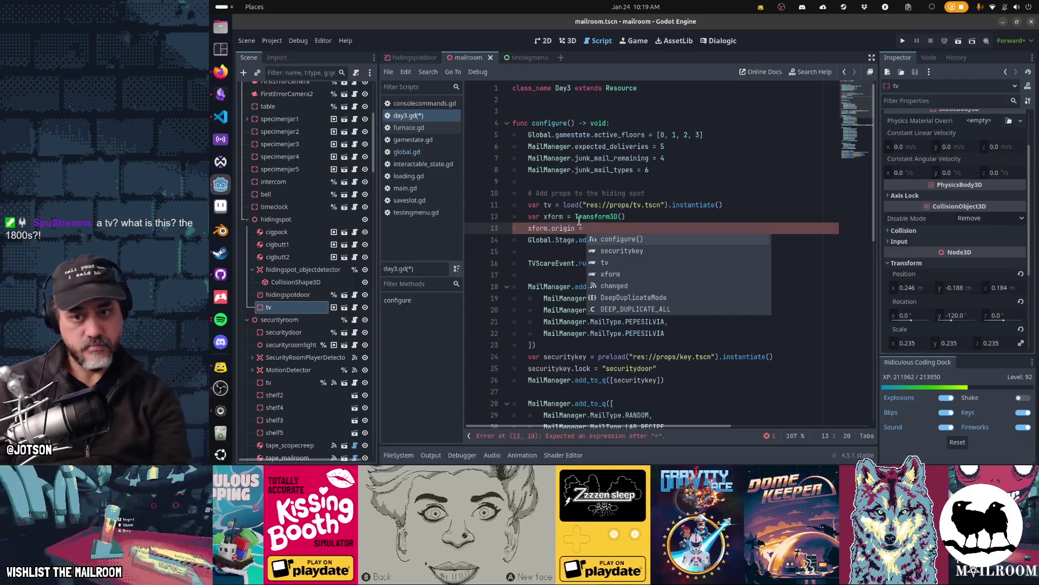
{"action": "type", "text": "Vector3("}
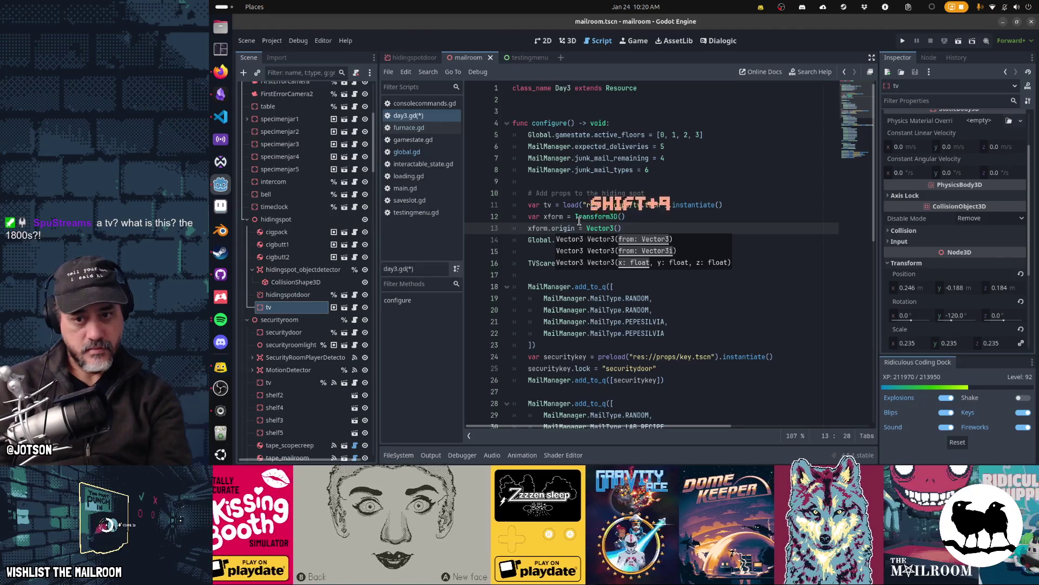
{"action": "type", "text": "-0.246"}
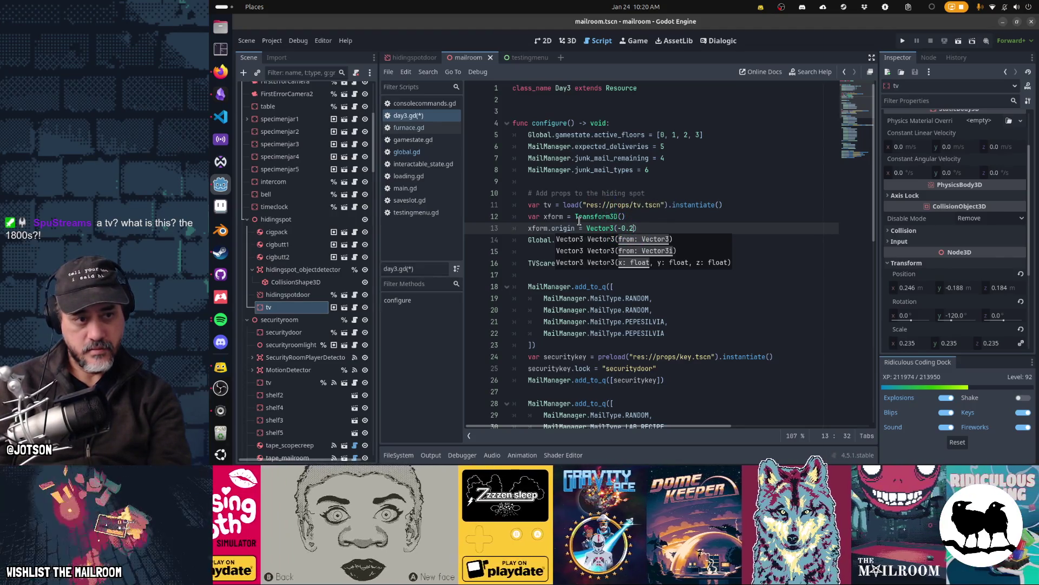
{"action": "type", "text": ", -0.18"}
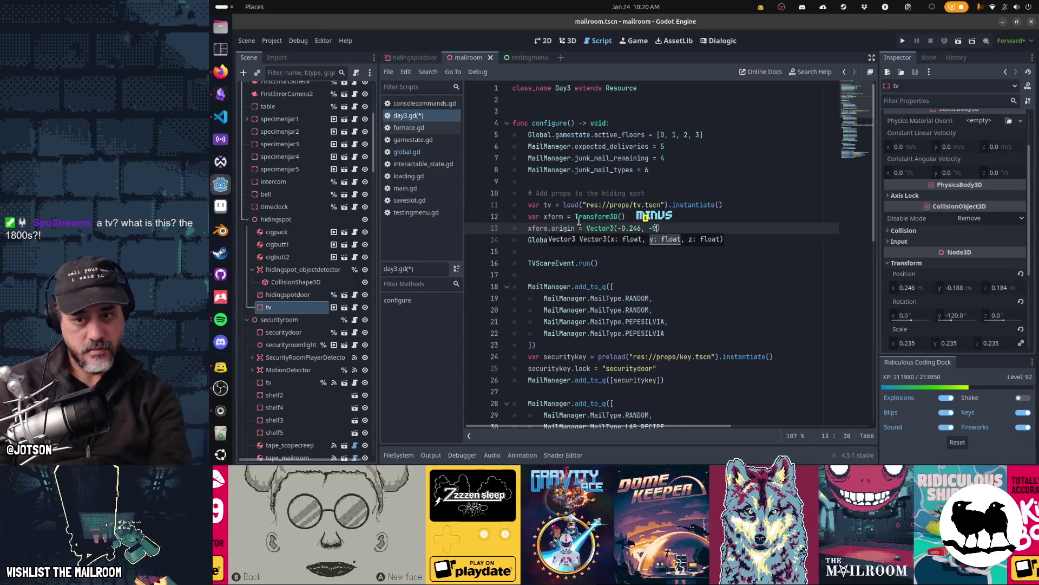
{"action": "type", "text": "8, 1.84"}
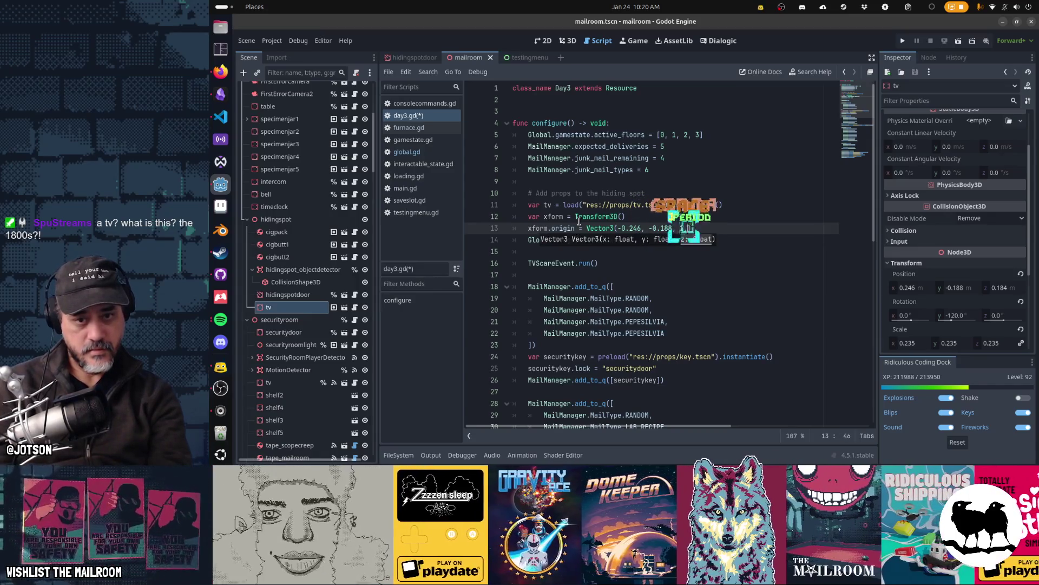
{"action": "type", "text": ")"}
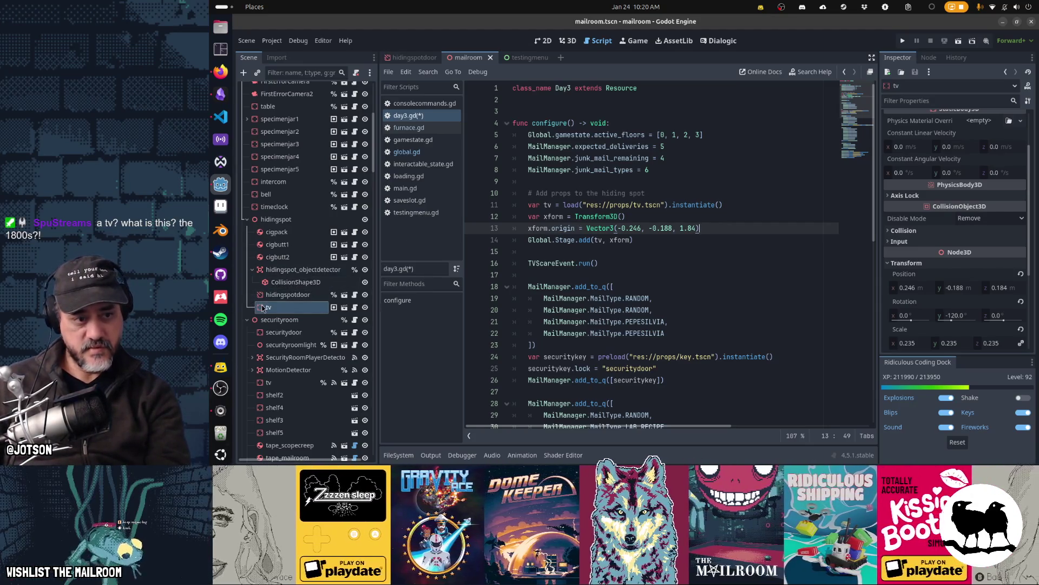
{"action": "left_click", "coordinate": [264, 222]}
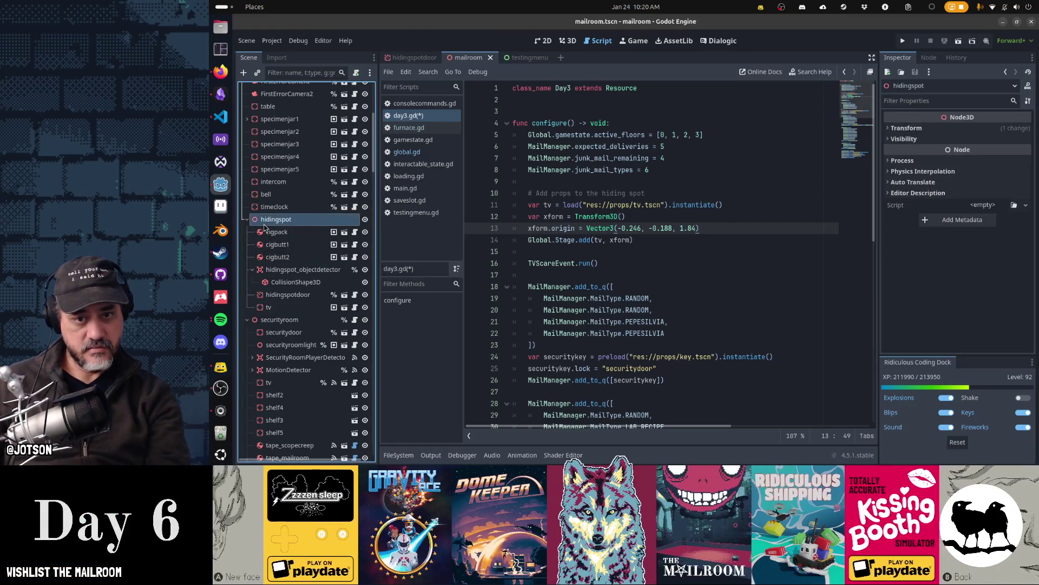
Step: Expand hidingspot's Transform and offset the tv origin by -1.45 on x and +1.6 on y, with z set to 7.84
{"action": "left_click", "coordinate": [936, 129]}
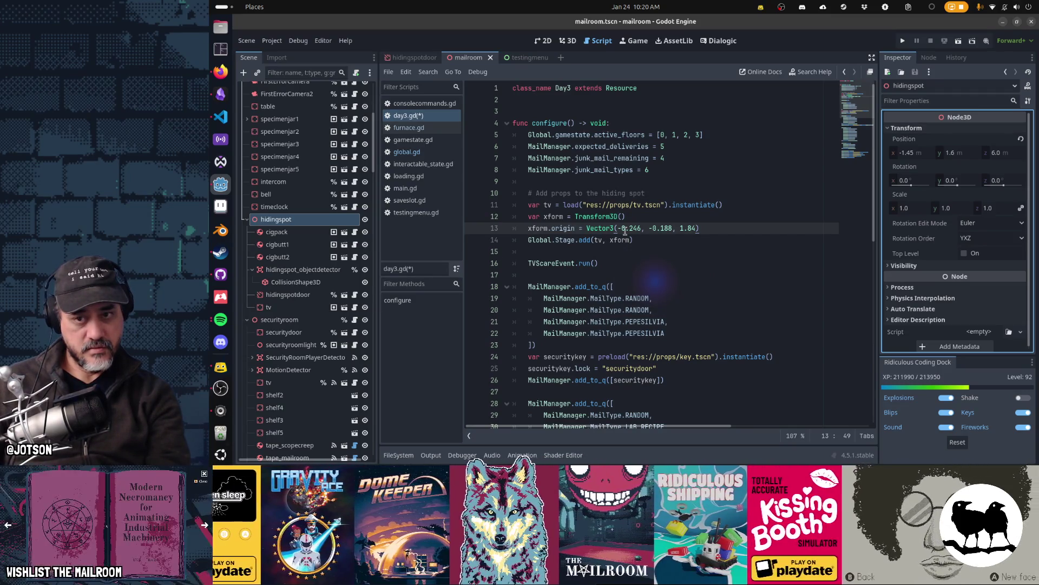
{"action": "left_click", "coordinate": [642, 228]}
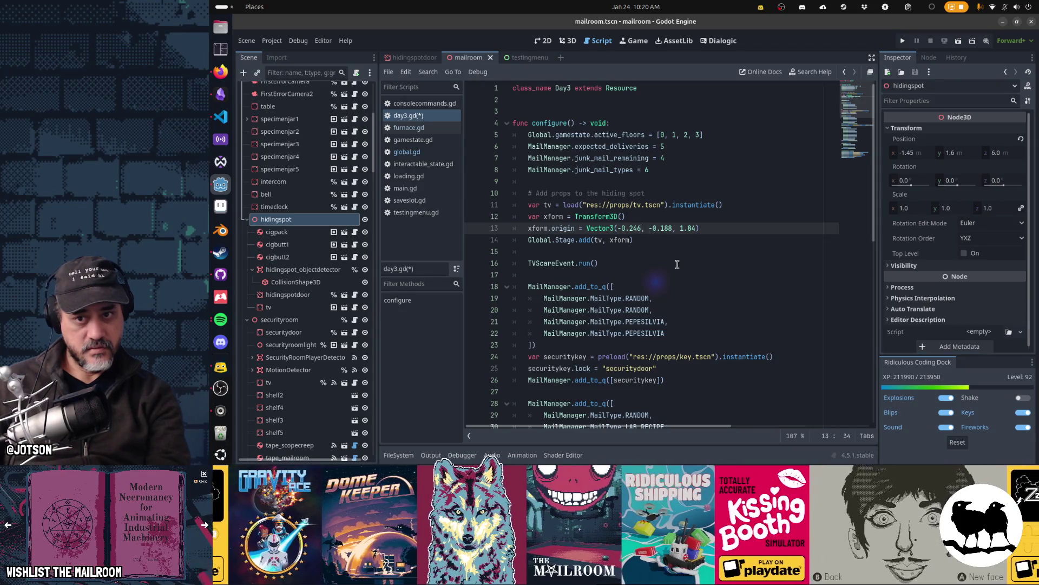
{"action": "type", "text": "-1.46"}
{"action": "key", "text": "BackSpace"}
{"action": "type", "text": "5"}
{"action": "key", "text": "Right"}
{"action": "key", "text": "Right"}
{"action": "key", "text": "Right"}
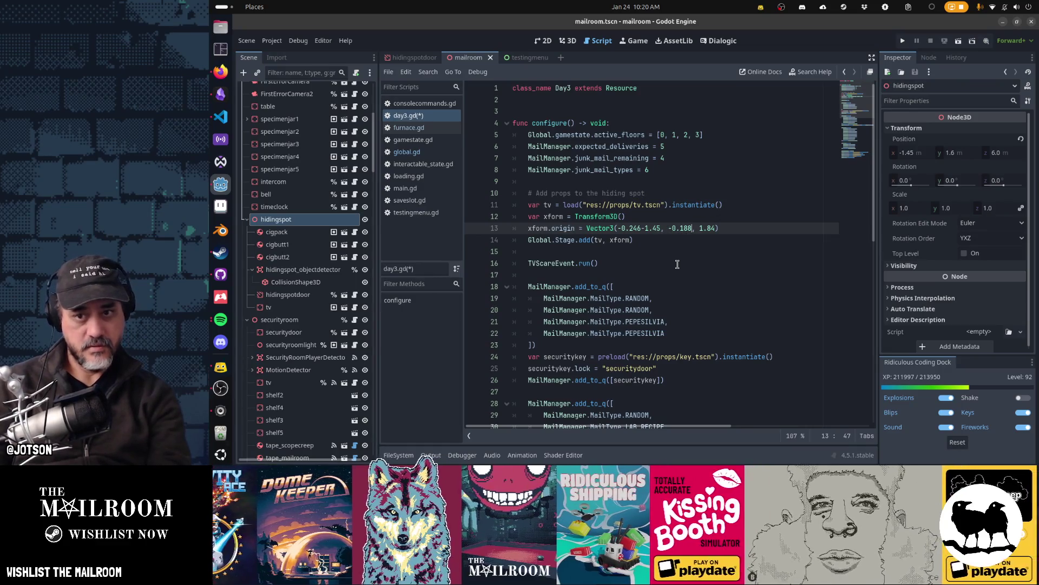
{"action": "type", "text": "+1.6"}
{"action": "key", "text": "Right"}
{"action": "key", "text": "Right"}
{"action": "key", "text": "Right"}
{"action": "type", "text": "+"}
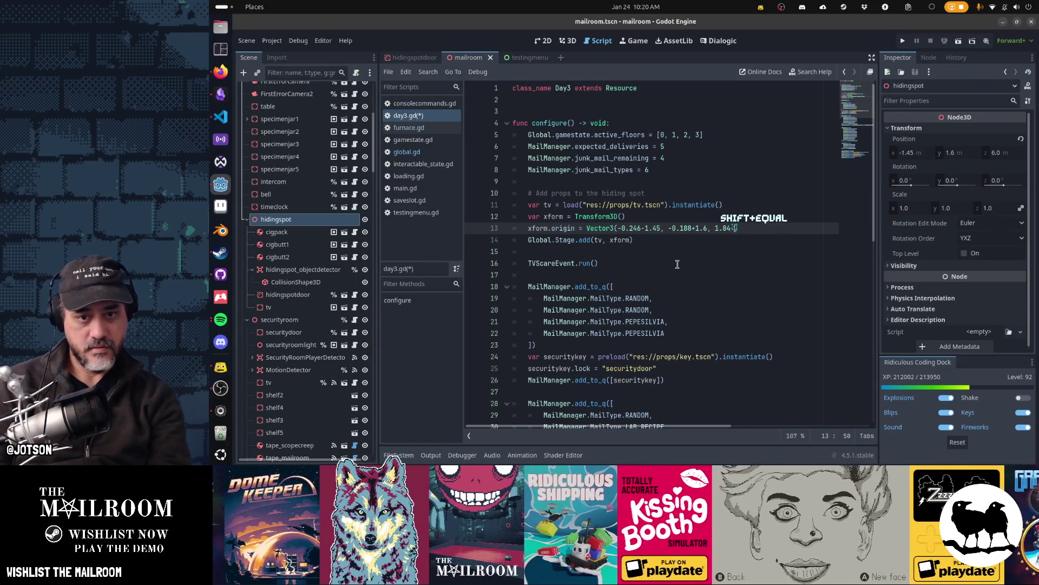
{"action": "type", "text": "6"}
{"action": "key", "text": "Left"}
{"action": "key", "text": "Left"}
{"action": "key", "text": "Left"}
{"action": "key", "text": "Delete"}
{"action": "type", "text": "7"}
{"action": "key", "text": "Right"}
{"action": "key", "text": "Right"}
{"action": "key", "text": "Right"}
{"action": "key", "text": "Delete"}
{"action": "key", "text": "Delete"}
{"action": "key", "text": "Left"}
{"action": "key", "text": "Left"}
{"action": "key", "text": "Left"}
{"action": "key", "text": "Left"}
{"action": "key", "text": "Left"}
{"action": "key", "text": "Left"}
{"action": "key", "text": "Home"}
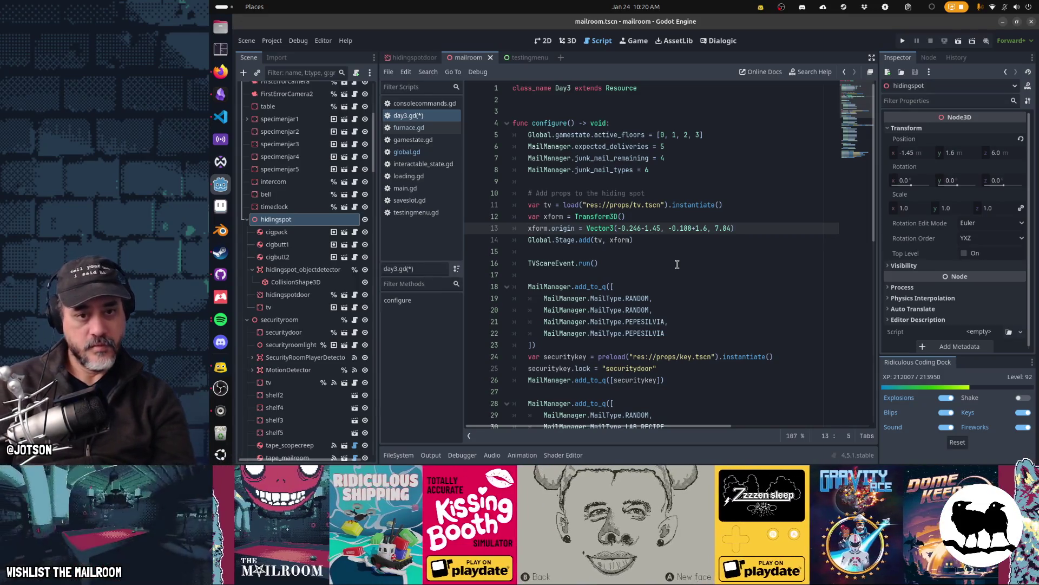
Step: Work out the x sum in the Activities search and set the origin's x value to -1.696
{"action": "key", "text": "super"}
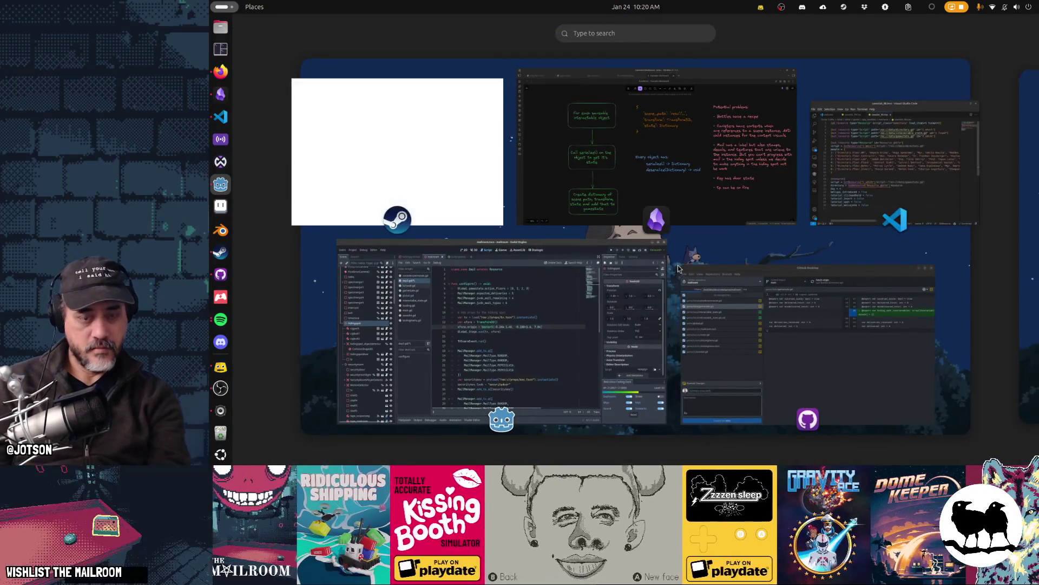
{"action": "type", "text": "1.45"}
{"action": "type", "text": "1.6"}
{"action": "key", "text": "Escape"}
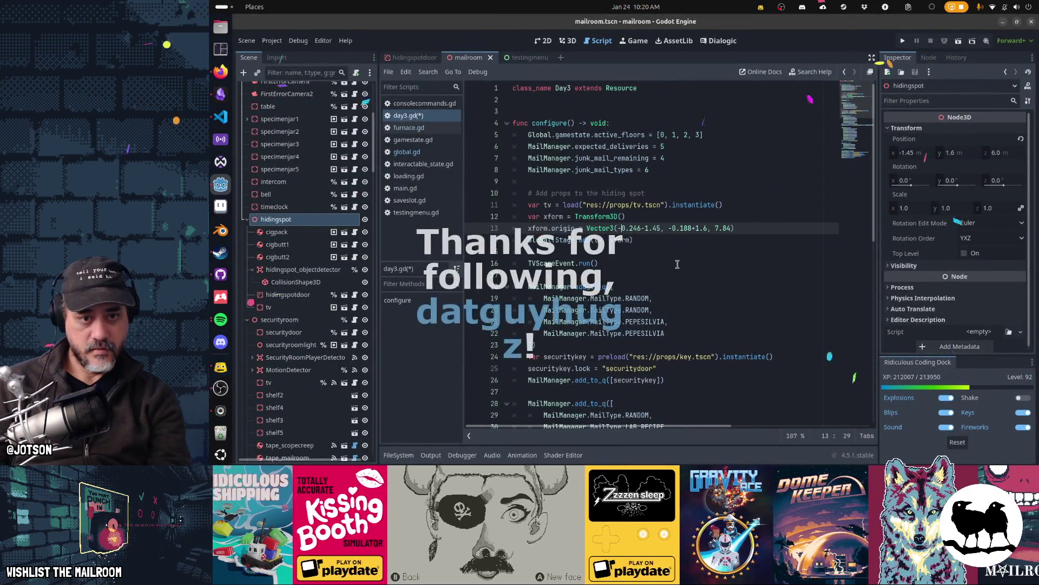
{"action": "key", "text": "Delete"}
{"action": "type", "text": "1"}
{"action": "key", "text": "Right"}
{"action": "key", "text": "Right"}
{"action": "key", "text": "Right"}
{"action": "key", "text": "Delete"}
{"action": "key", "text": "Delete"}
{"action": "key", "text": "Delete"}
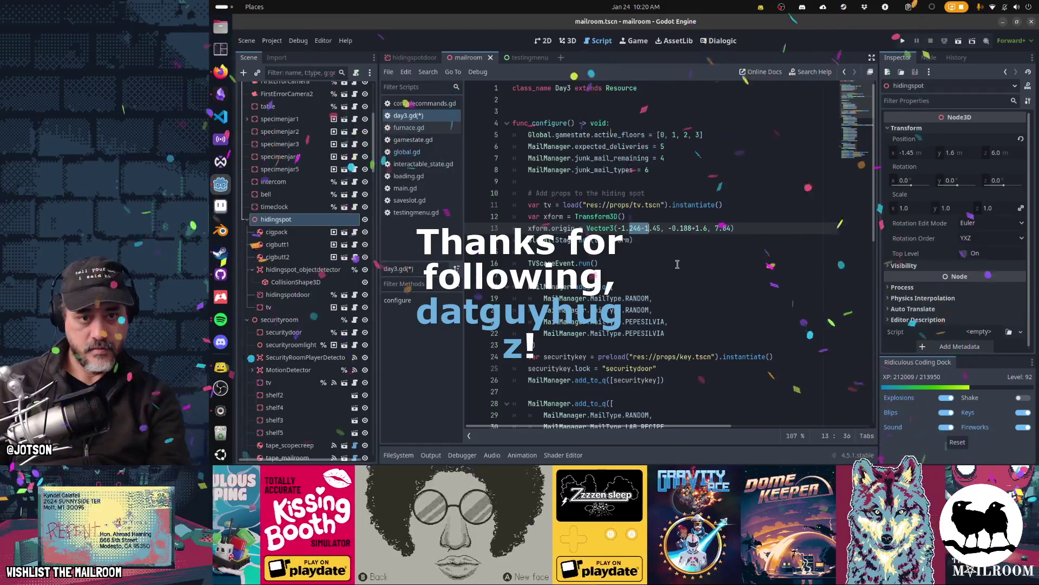
{"action": "key", "text": "BackSpace"}
{"action": "key", "text": "BackSpace"}
{"action": "type", "text": "696"}
{"action": "key", "text": "Right"}
{"action": "key", "text": "Right"}
{"action": "key", "text": "Right"}
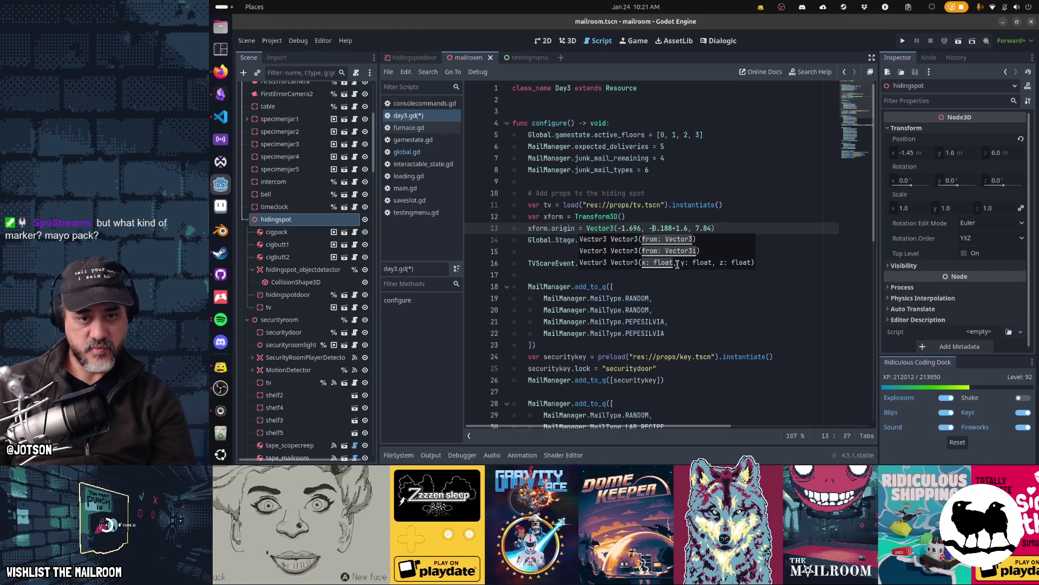
Step: Compute 1.6 - 0.188 in the calculator and enter 1.412 as the origin's y value
{"action": "key", "text": "super"}
{"action": "type", "text": "1.6"}
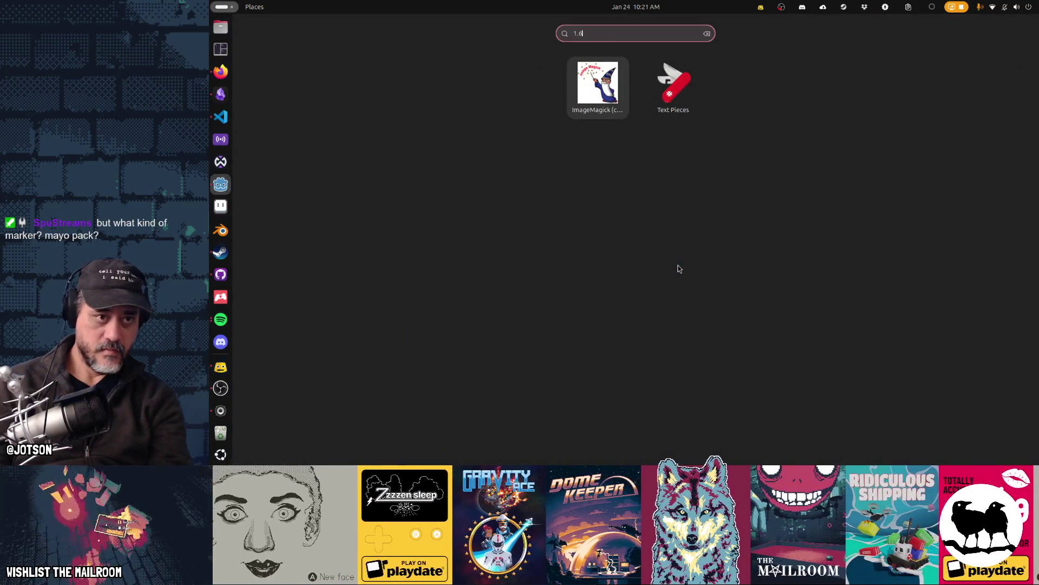
{"action": "type", "text": "-.188"}
{"action": "key", "text": "Return"}
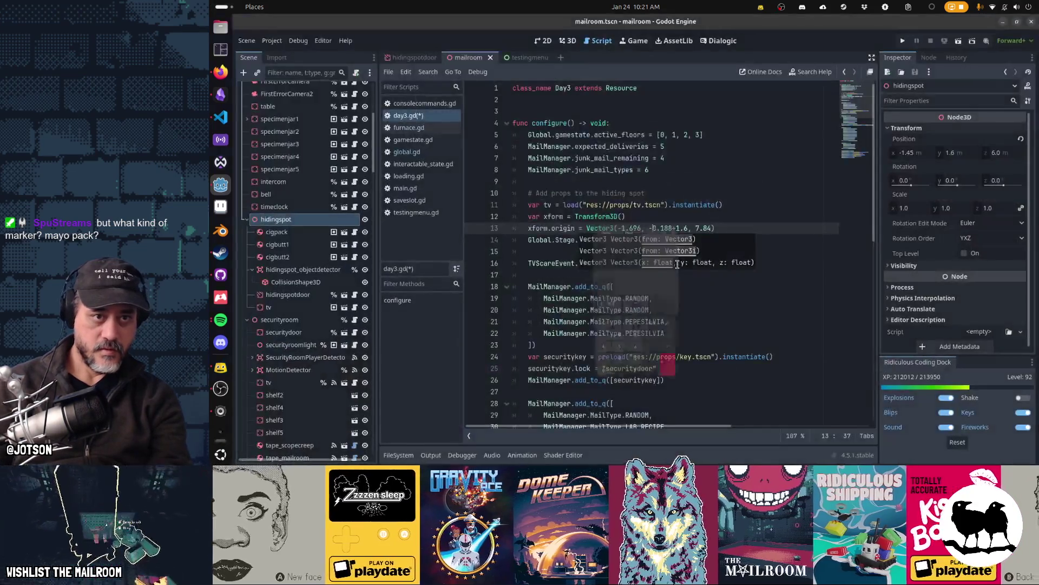
{"action": "key", "text": "Return"}
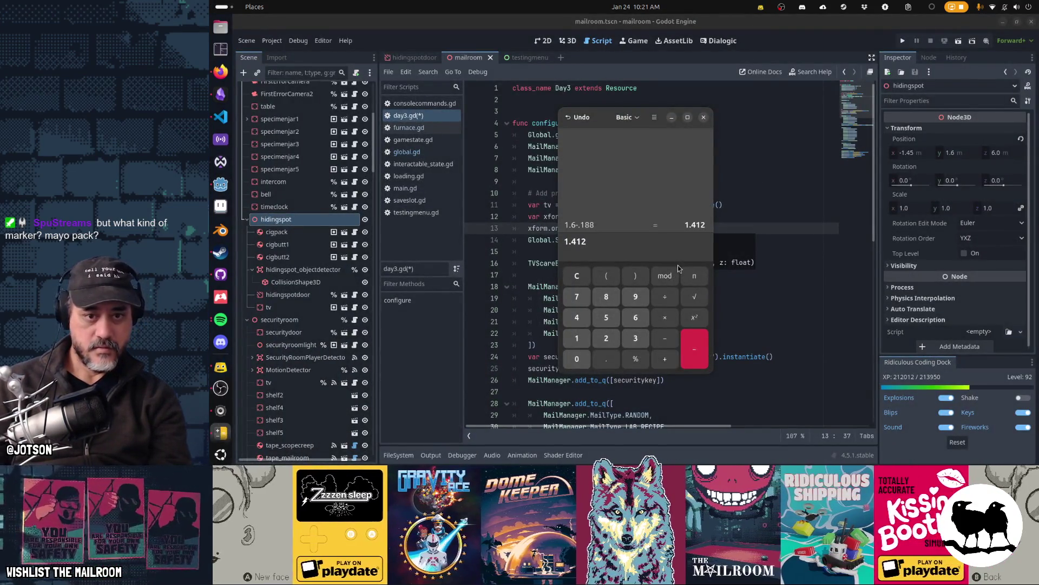
{"action": "key", "text": "ctrl+q"}
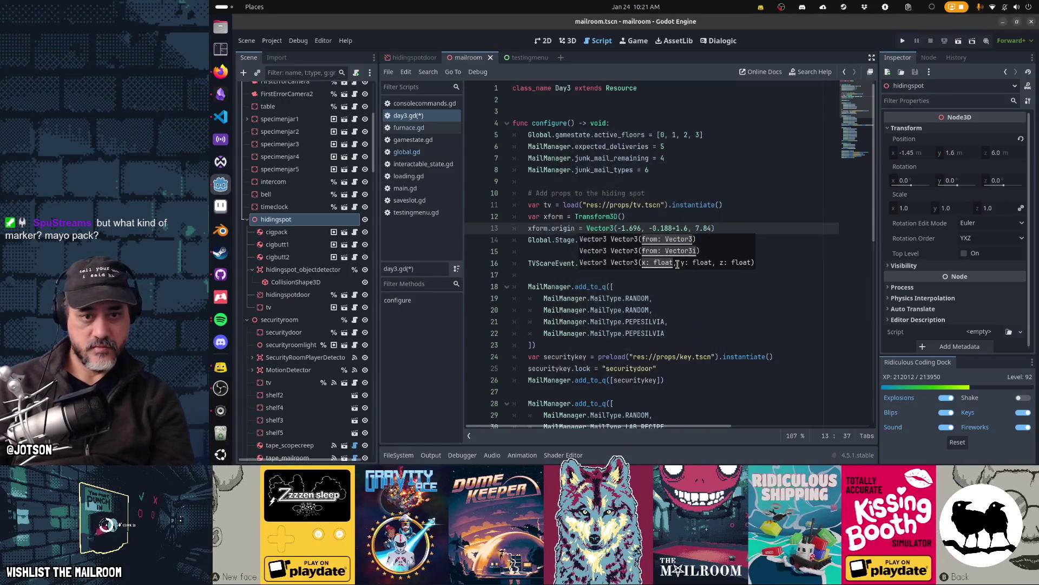
{"action": "key", "text": "shift+Right"}
{"action": "key", "text": "shift+Right"}
{"action": "key", "text": "shift+Right"}
{"action": "type", "text": "1.412"}
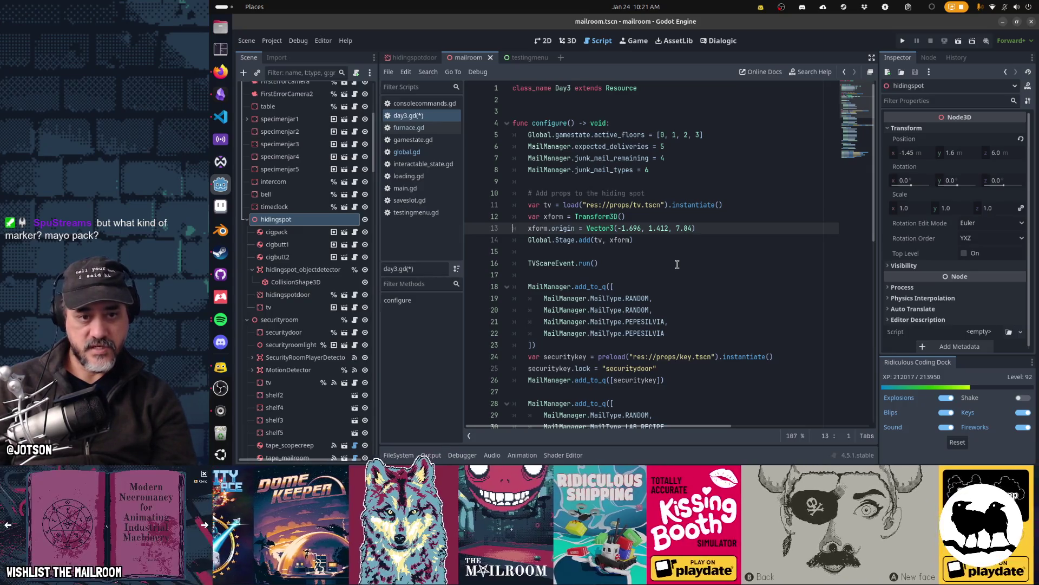
{"action": "key", "text": "Up"}
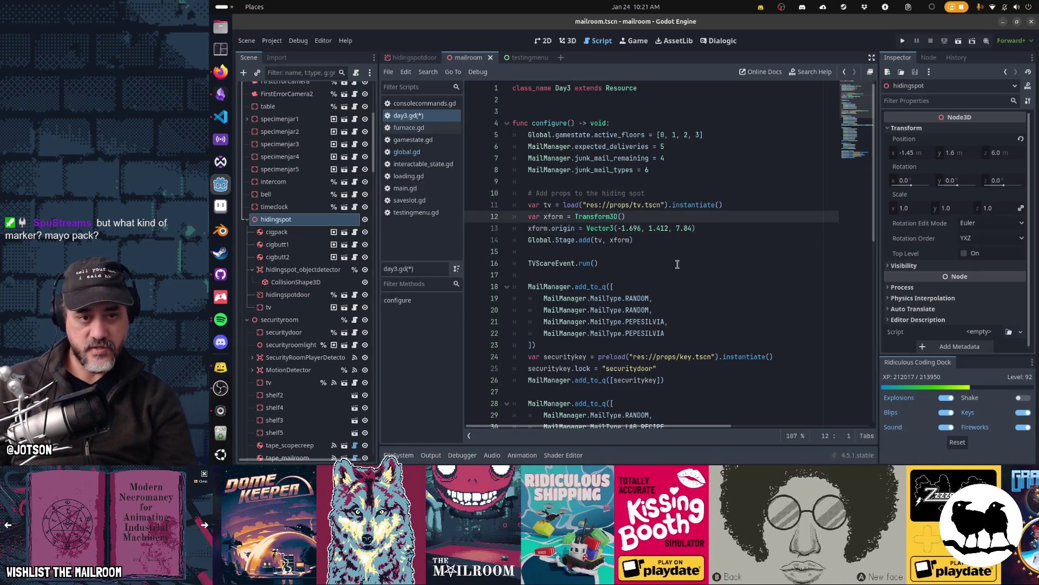
Step: Move the origin line below Global.Stage.add and change it to tv.global_position = Vector3(-1.696, 1.412, 7.84)
{"action": "key", "text": "Down"}
{"action": "key", "text": "ctrl+x"}
{"action": "key", "text": "Down"}
{"action": "key", "text": "ctrl+v"}
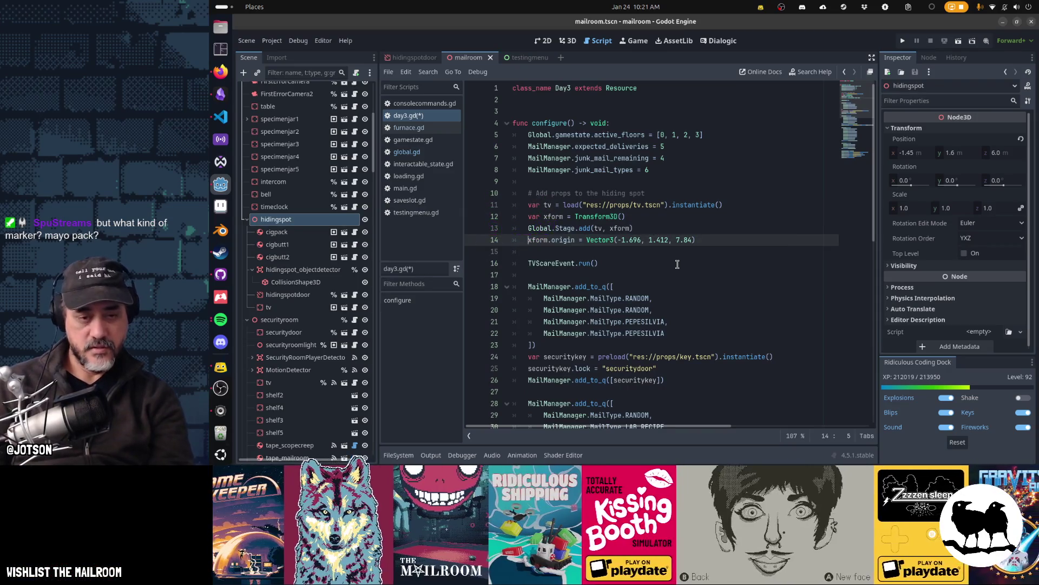
{"action": "key", "text": "ctrl+Delete"}
{"action": "type", "text": "global_pos"}
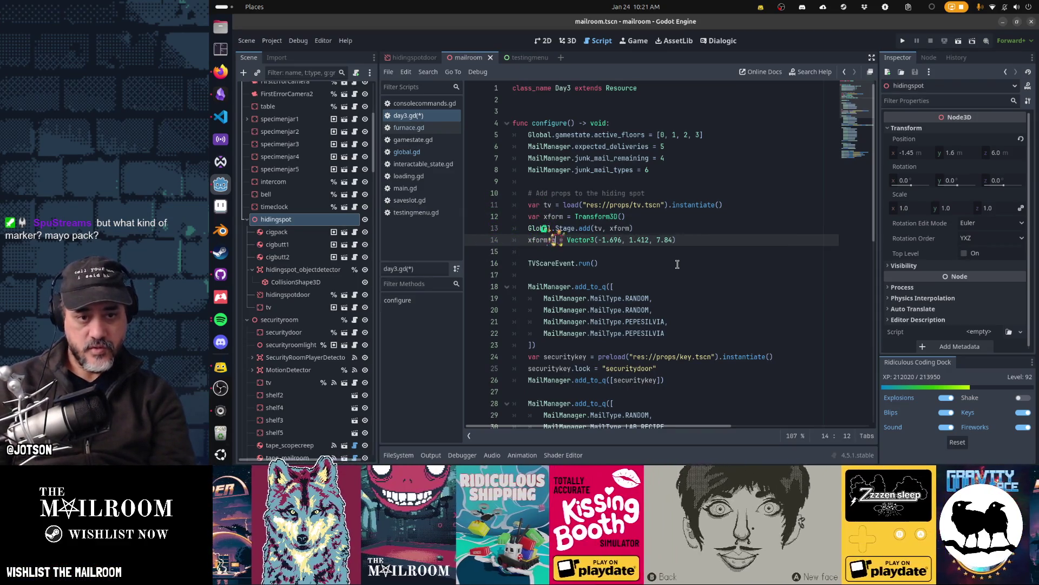
{"action": "type", "text": "ition"}
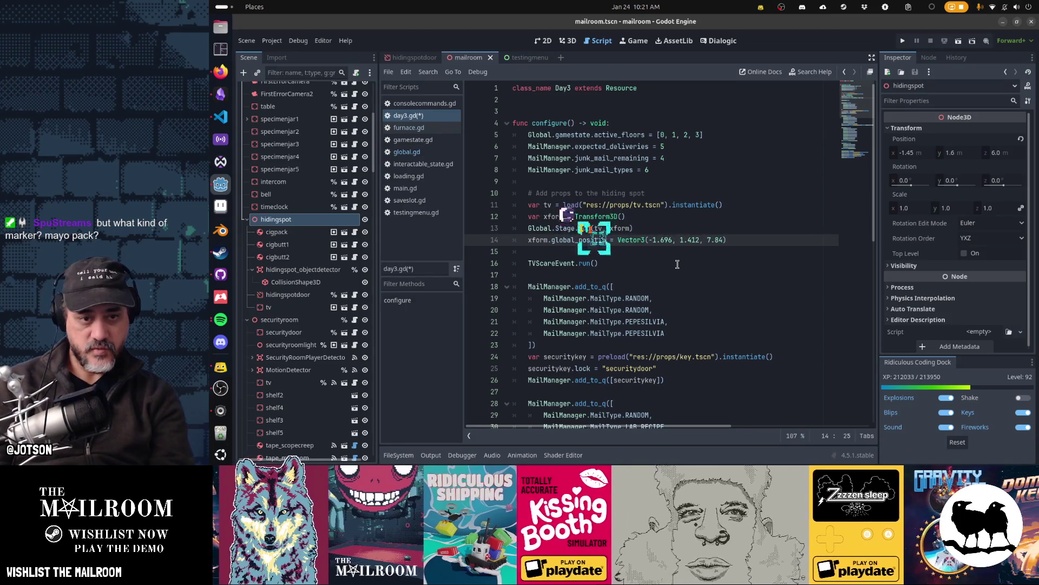
{"action": "key", "text": "Down"}
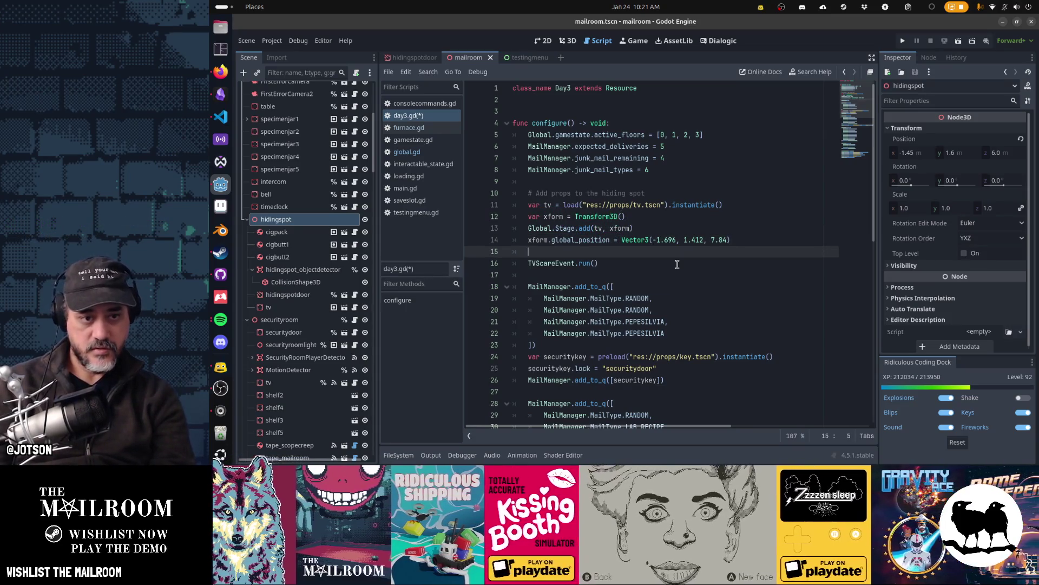
{"action": "key", "text": "Up"}
{"action": "key", "text": "ctrl+shift+Right"}
{"action": "type", "text": "tv"}
{"action": "key", "text": "Escape"}
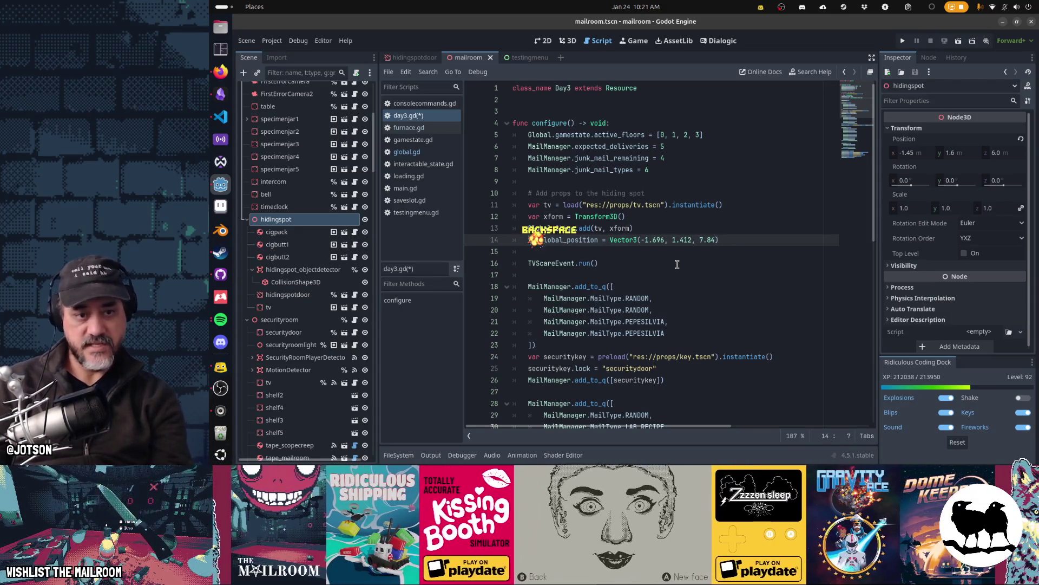
{"action": "key", "text": "Down"}
{"action": "key", "text": "BackSpace"}
Step: Add tv.global_rotation = Vector3(0, deg_to_rad(-120), 0) on the next line
{"action": "type", "text": "tv.rotation"}
{"action": "key", "text": "ctrl+shift+Left"}
{"action": "type", "text": "global_rotatio"}
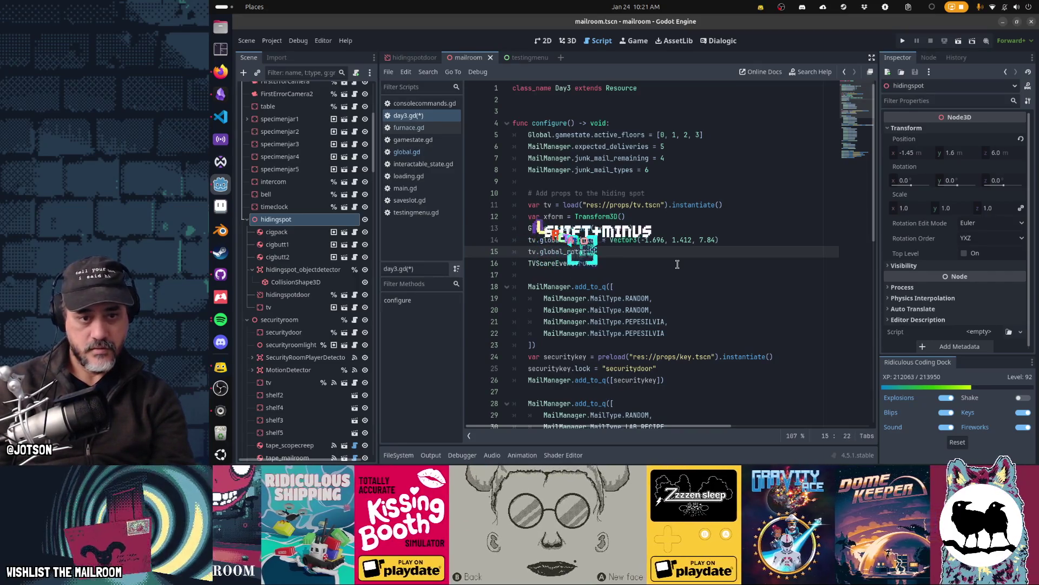
{"action": "type", "text": "n = Vector3("}
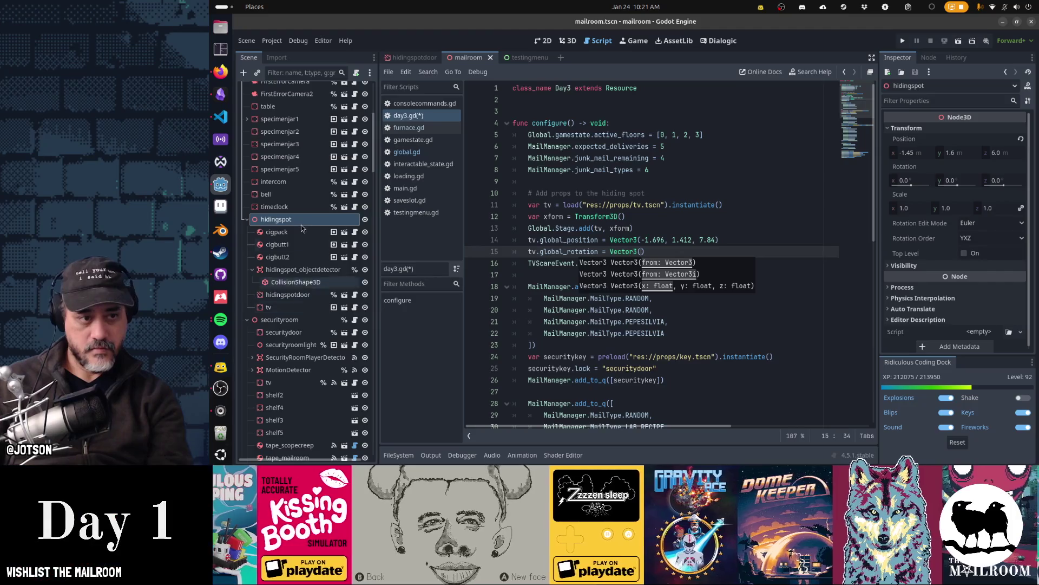
{"action": "left_click", "coordinate": [268, 307]}
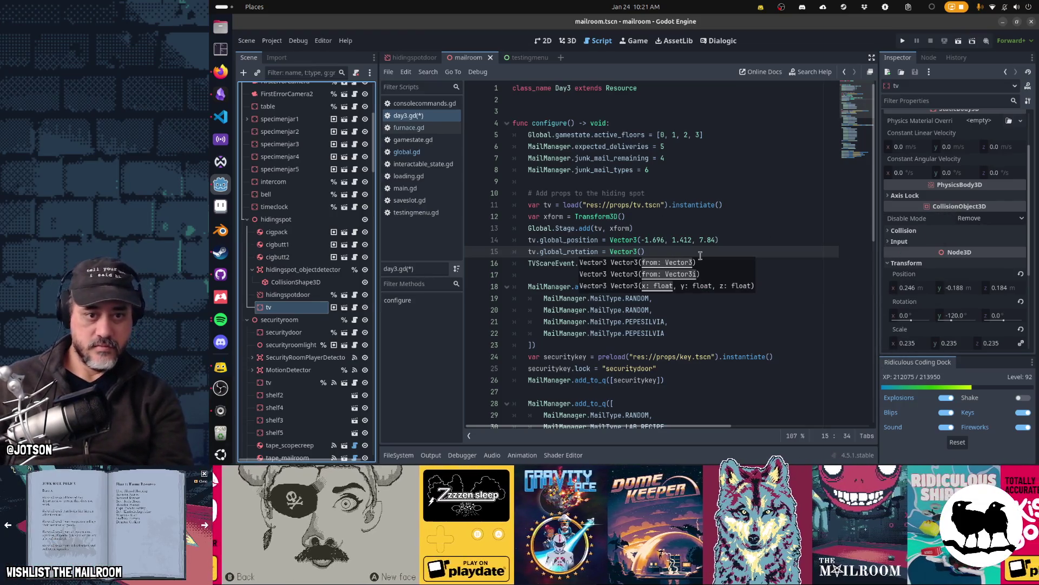
{"action": "key", "text": "Escape"}
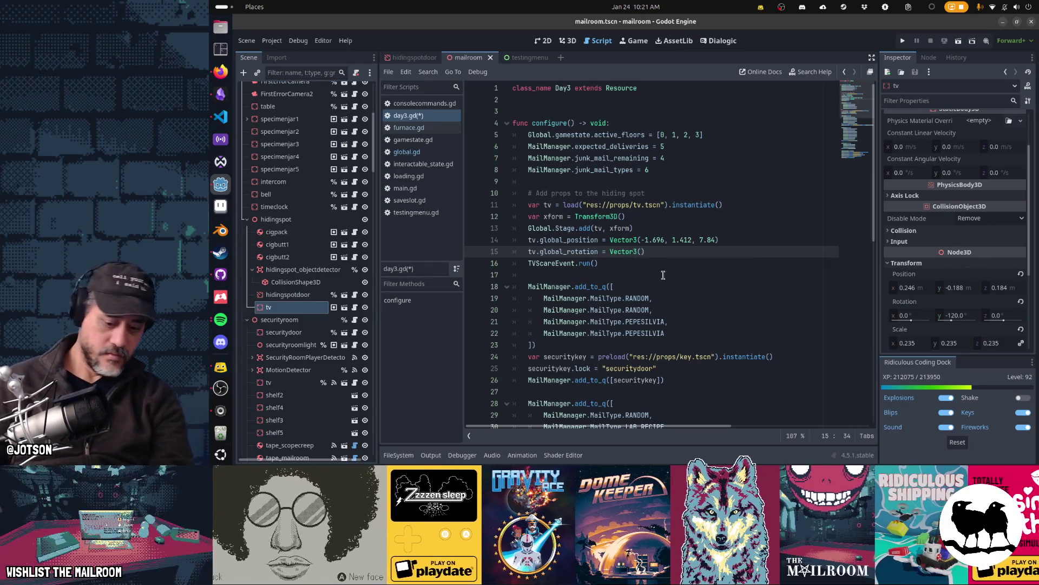
{"action": "type", "text": "0, deg_to_rad(-120), 0"}
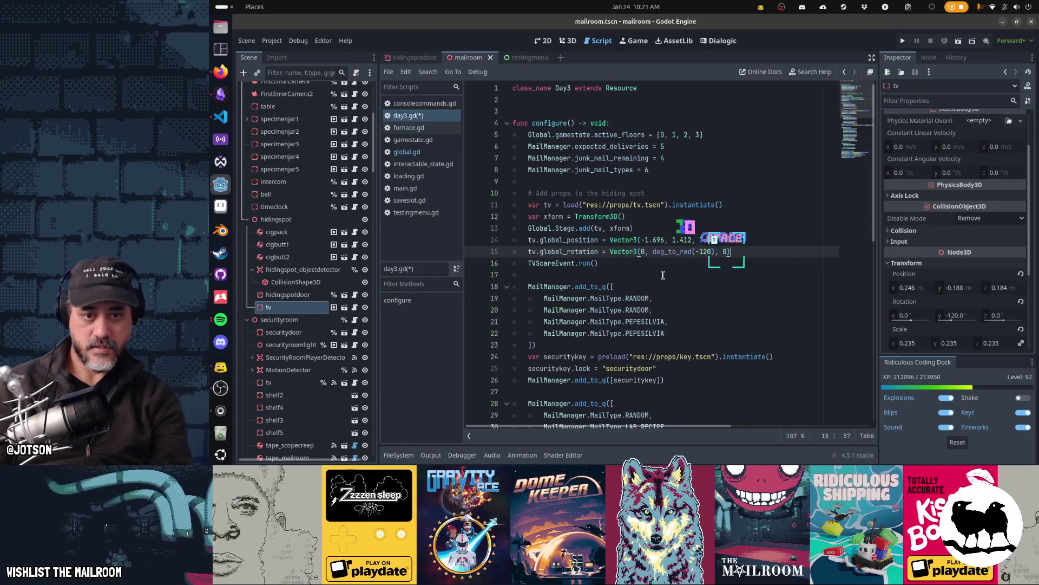
{"action": "key", "text": "Return"}
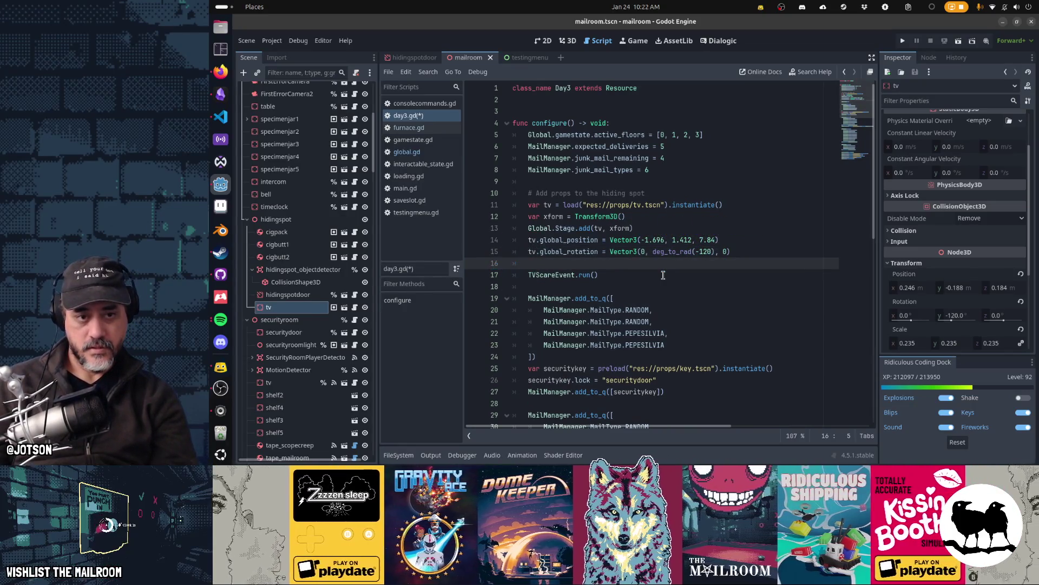
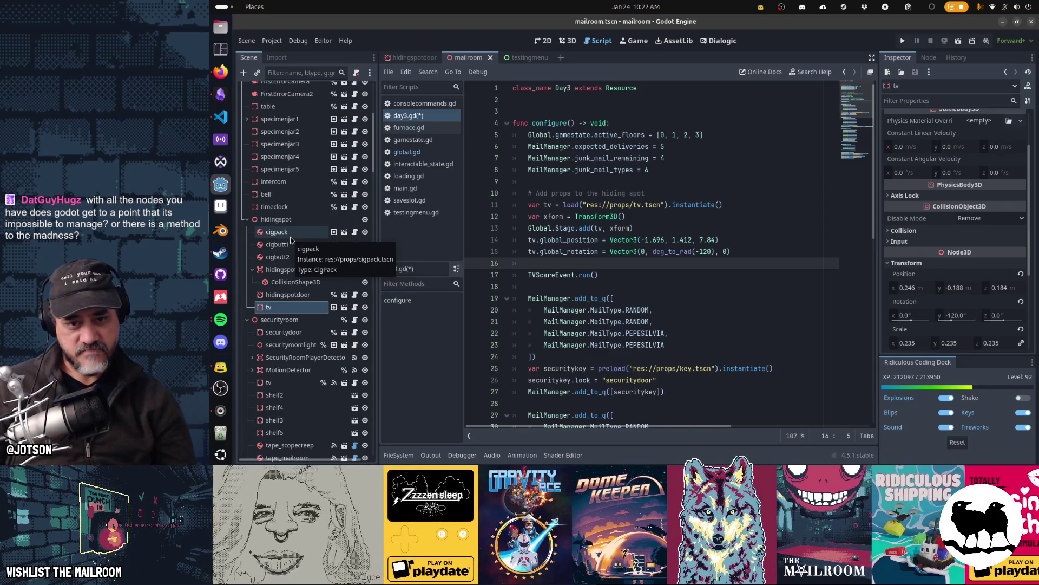
Step: Delete day3.gd lines 10–15 that spawn and place the tv prop, keeping TVScareEvent.run(), and save
{"action": "key", "text": "shift+Up"}
{"action": "key", "text": "shift+Up"}
{"action": "key", "text": "shift+Up"}
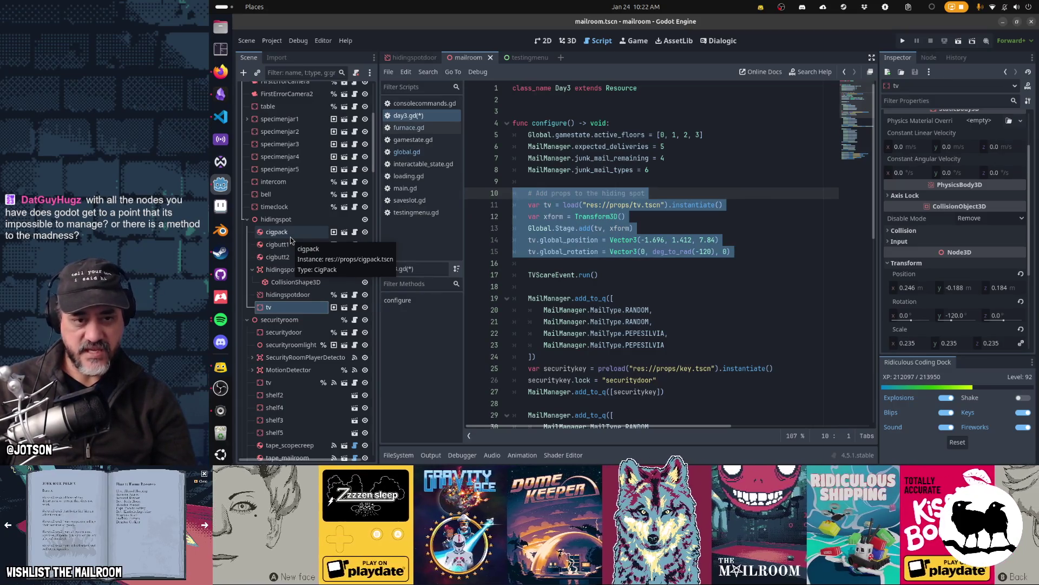
{"action": "key", "text": "Delete"}
{"action": "key", "text": "Delete"}
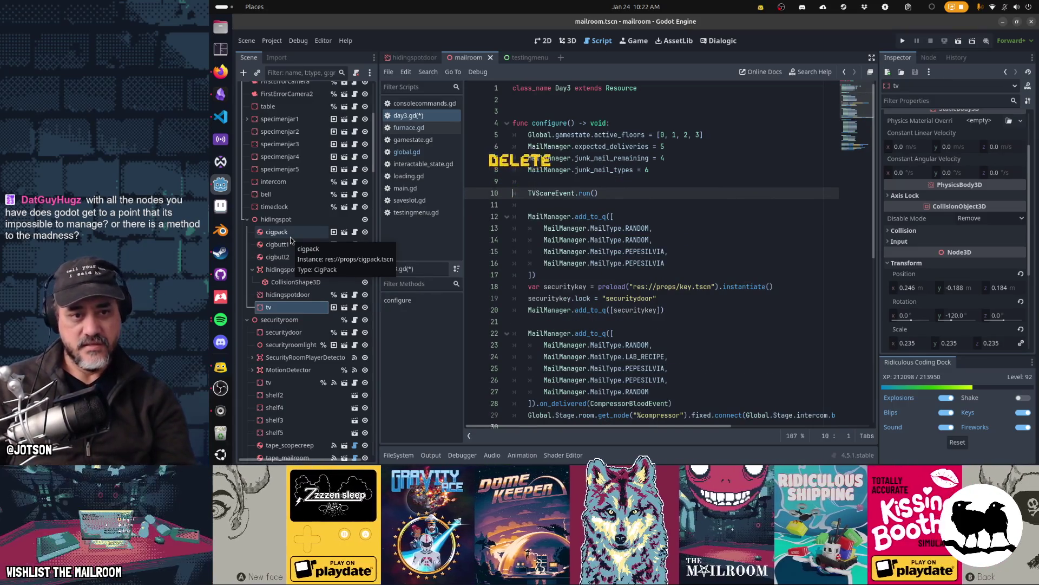
{"action": "key", "text": "Down"}
{"action": "key", "text": "ctrl+s"}
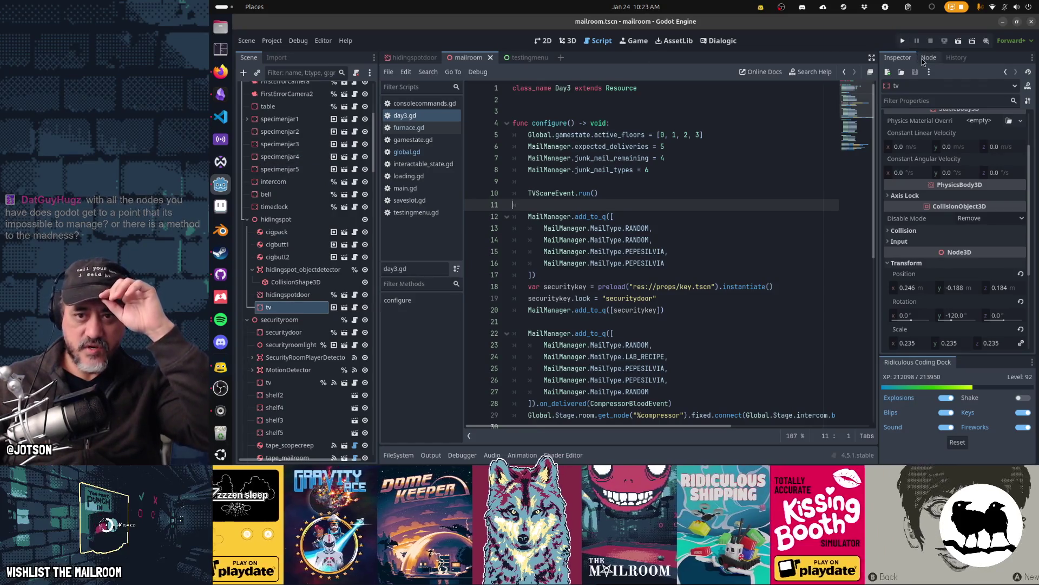
Step: Create a new global group named 'onedayonly' in the Node dock's Groups panel
{"action": "left_click", "coordinate": [922, 58]}
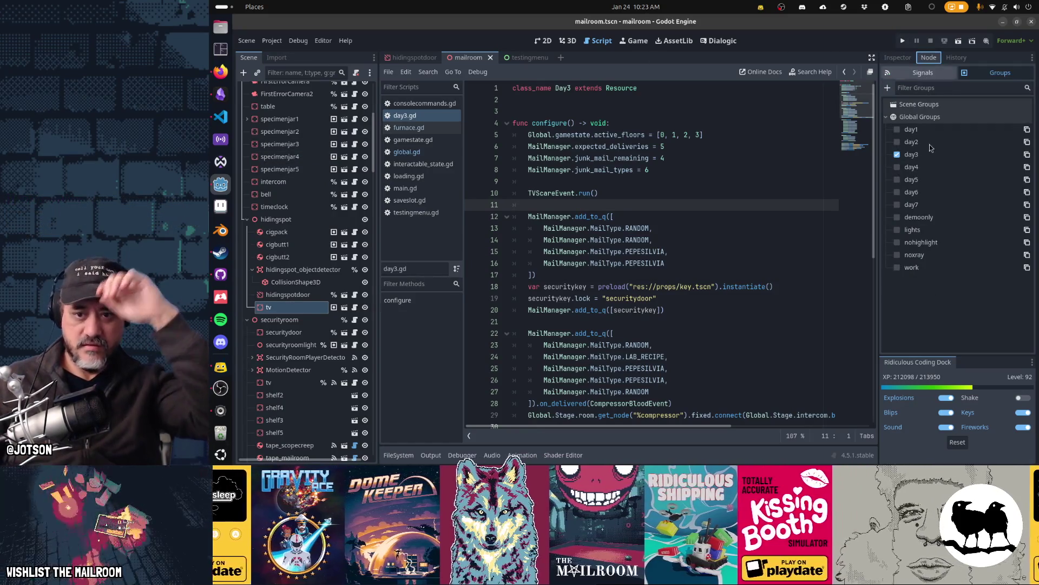
{"action": "left_click", "coordinate": [932, 88]}
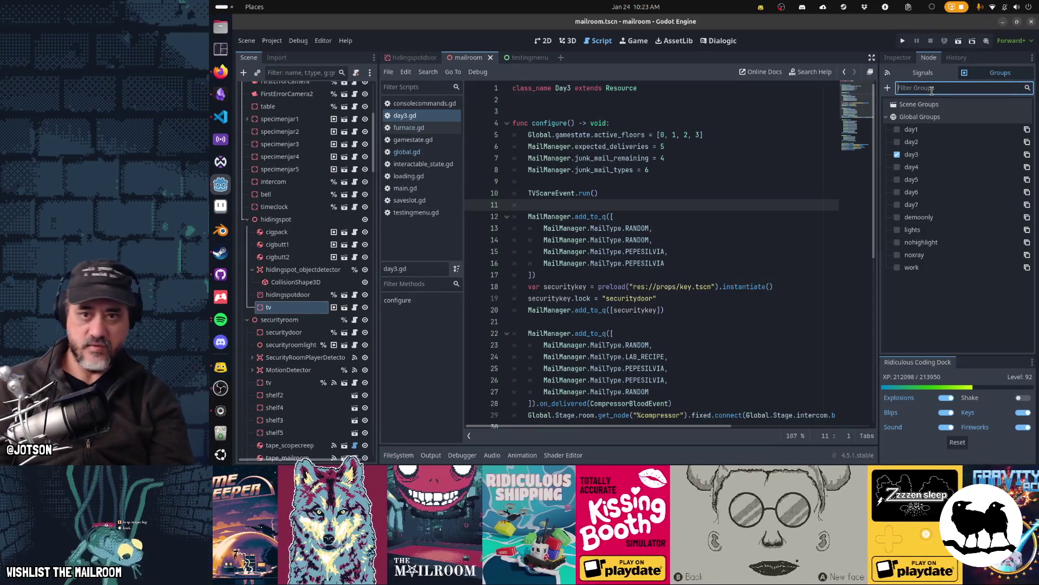
{"action": "type", "text": "onedayonly"}
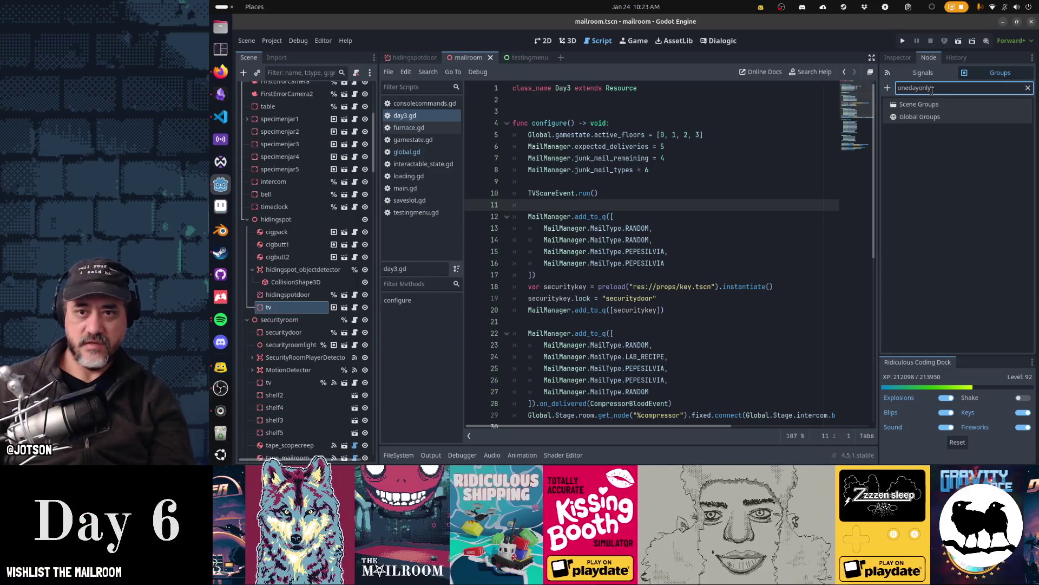
{"action": "key", "text": "ctrl+a"}
{"action": "key", "text": "BackSpace"}
{"action": "left_click", "coordinate": [888, 87]}
{"action": "type", "text": "onedayonly"}
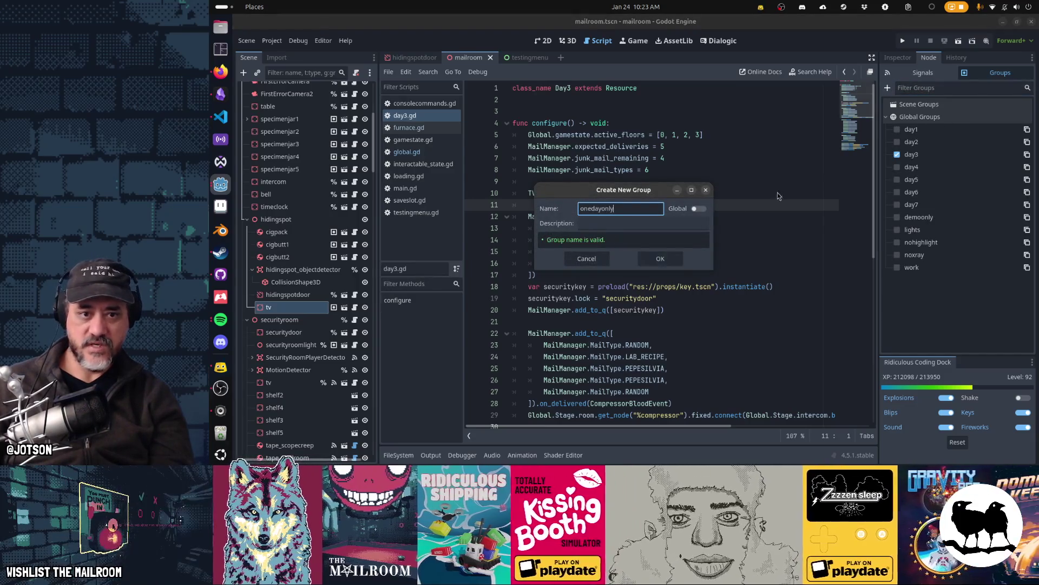
{"action": "left_click", "coordinate": [698, 209]}
{"action": "left_click", "coordinate": [669, 259]}
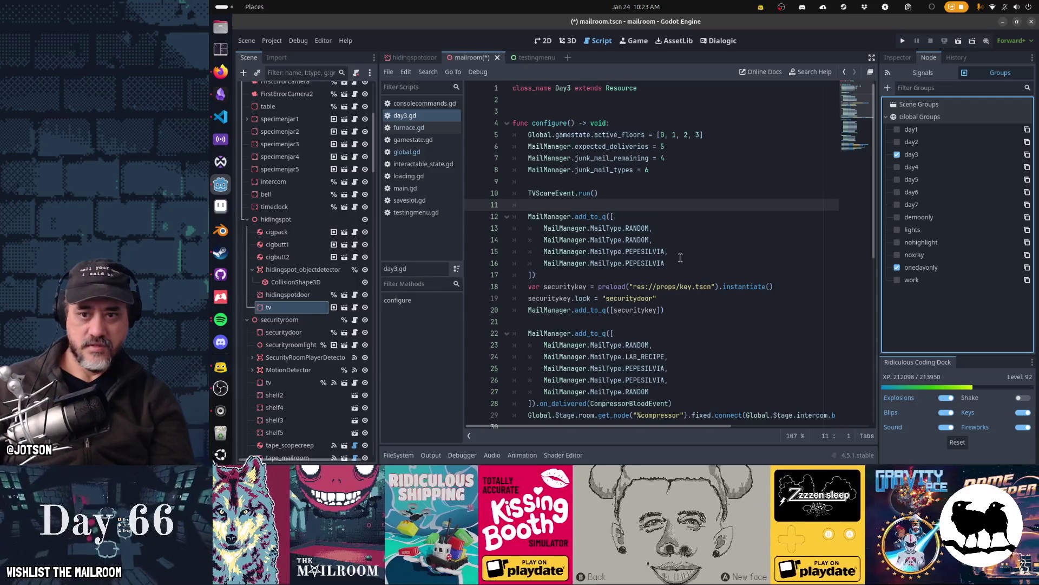
Step: Add cigpack, cigbutt1 and cigbutt2 to the onedayonly group and save the mailroom scene
{"action": "left_click", "coordinate": [278, 257]}
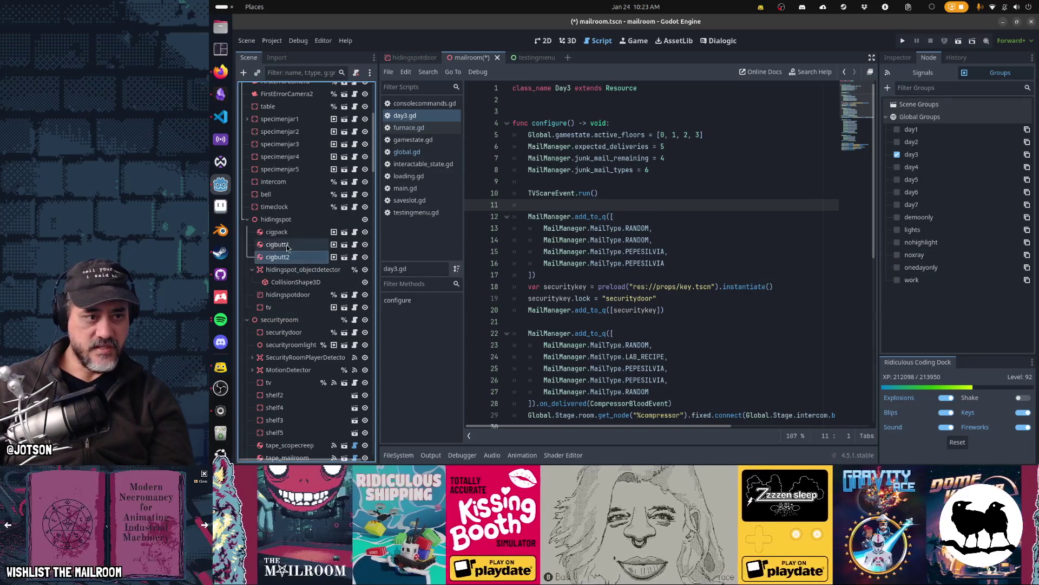
{"action": "left_click", "coordinate": [278, 232], "text": "shift"}
{"action": "double_click", "coordinate": [278, 232]}
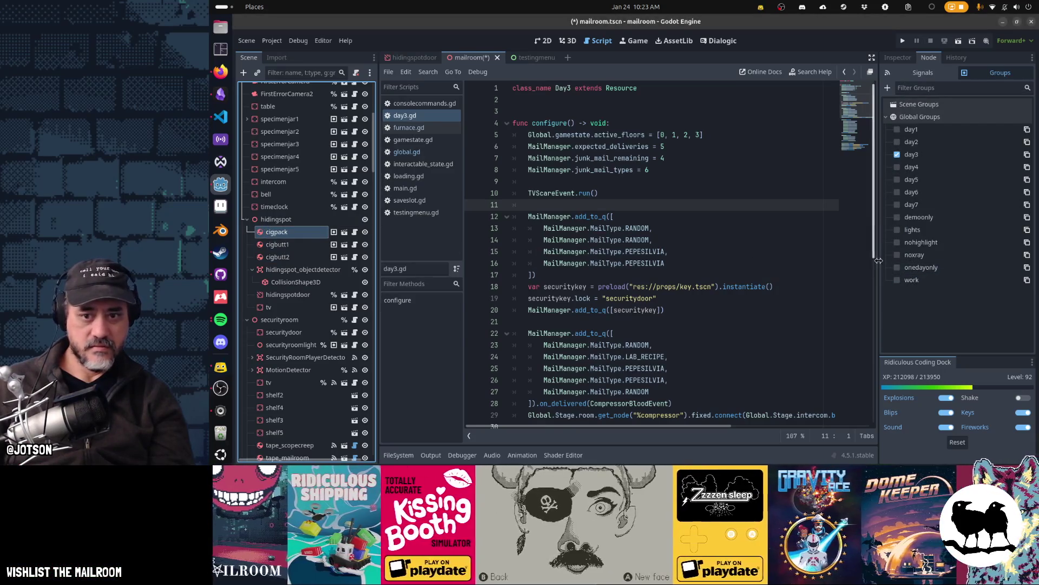
{"action": "left_click", "coordinate": [897, 268]}
{"action": "left_click", "coordinate": [292, 244]}
{"action": "left_click", "coordinate": [897, 268]}
{"action": "left_click", "coordinate": [277, 256]}
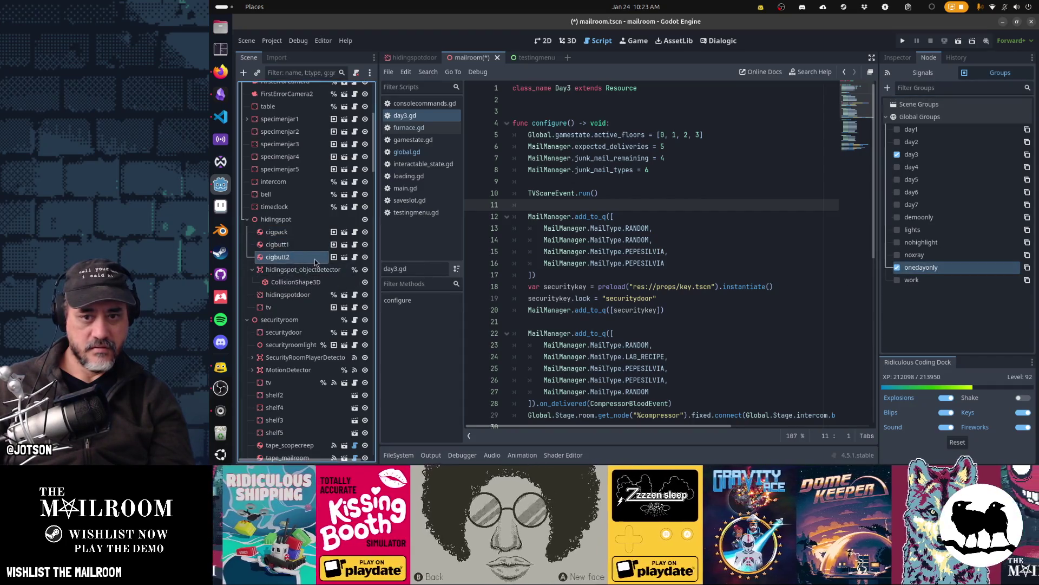
{"action": "left_click", "coordinate": [897, 268]}
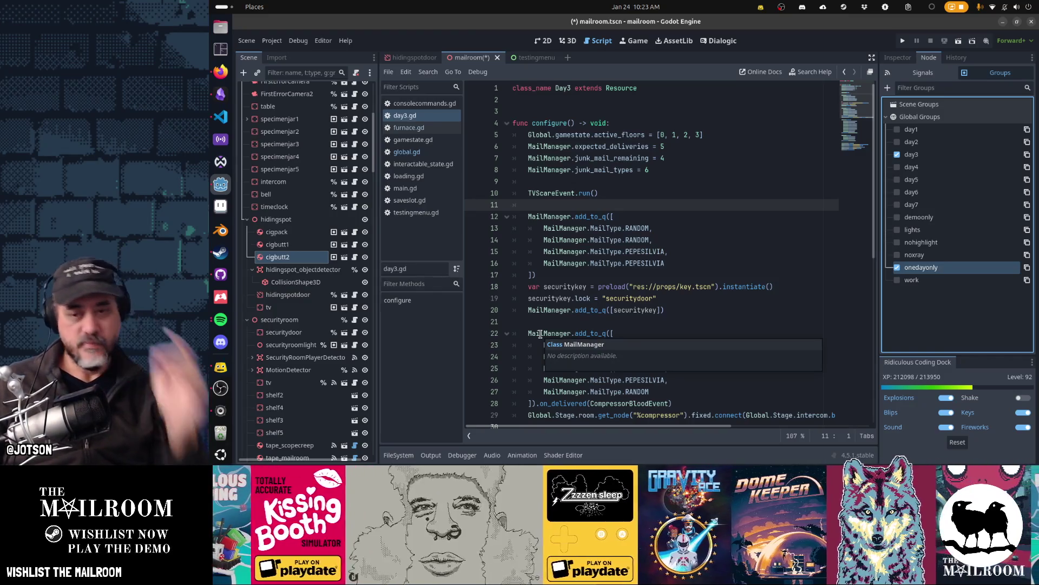
{"action": "left_click", "coordinate": [647, 203]}
{"action": "key", "text": "ctrl+s"}
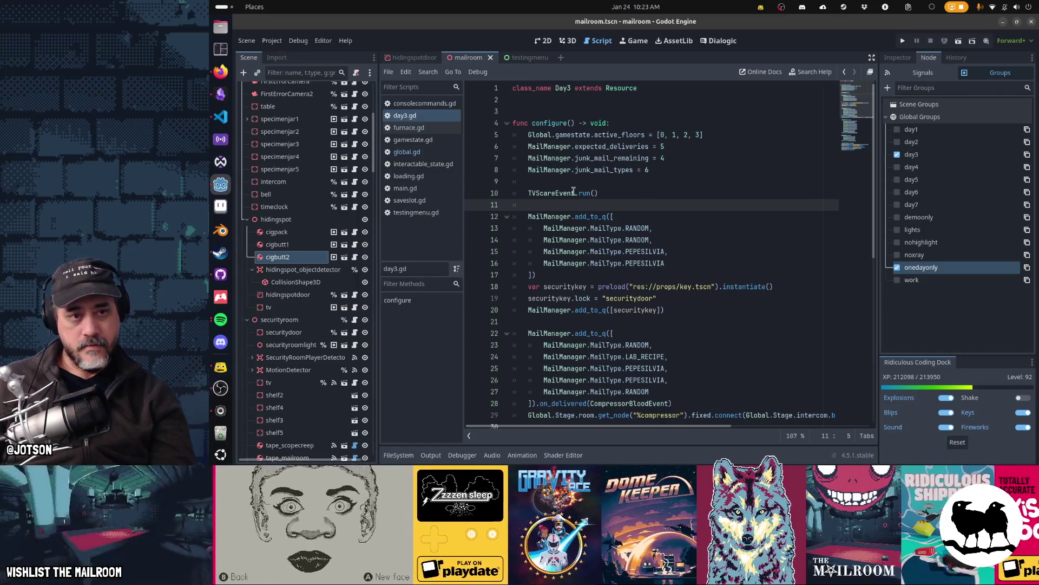
Step: Open main.gd and examine the day loop on lines 121–122 that calls activate_on_day
{"action": "left_click", "coordinate": [431, 188]}
{"action": "mouse_move", "coordinate": [683, 195]}
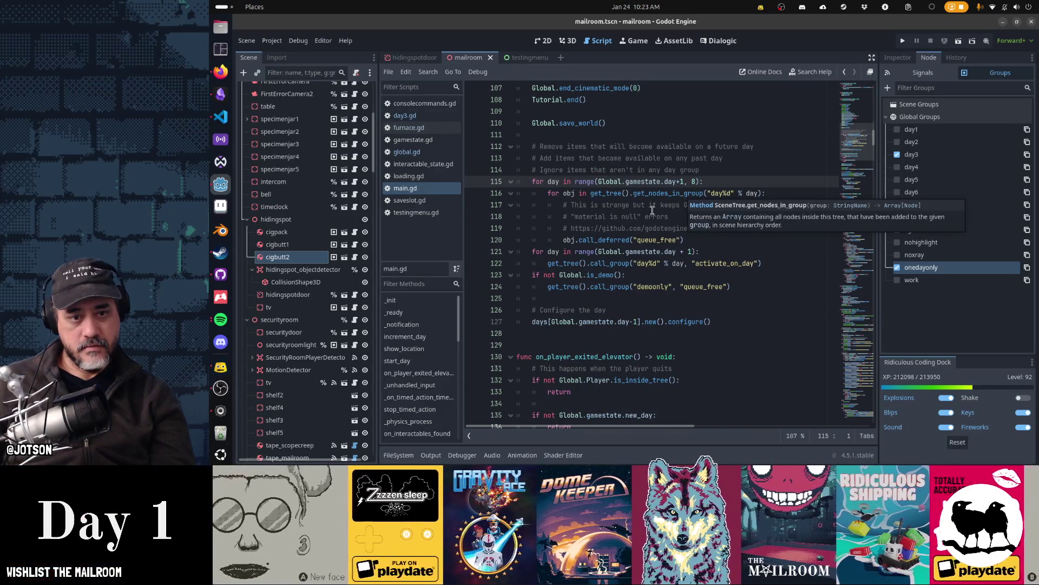
{"action": "left_click", "coordinate": [642, 252]}
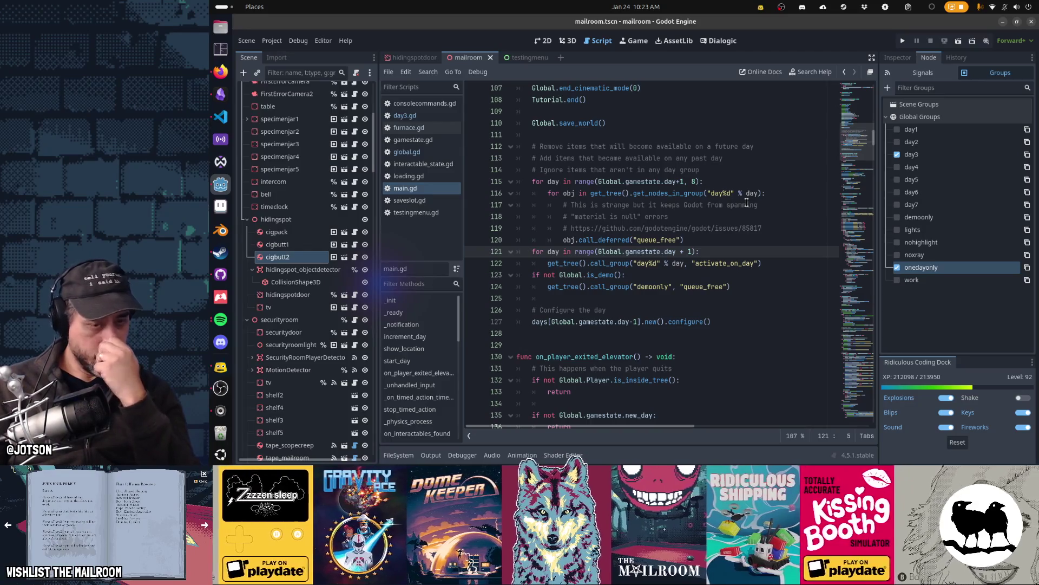
{"action": "key", "text": "ctrl+Right"}
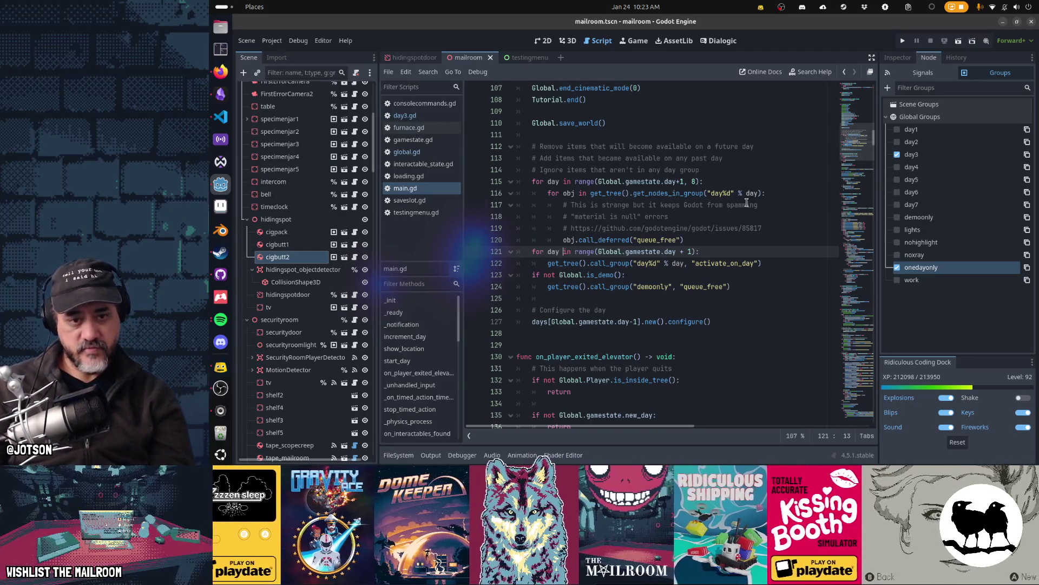
{"action": "key", "text": "ctrl+Right"}
{"action": "key", "text": "ctrl+Right"}
{"action": "key", "text": "ctrl+Right"}
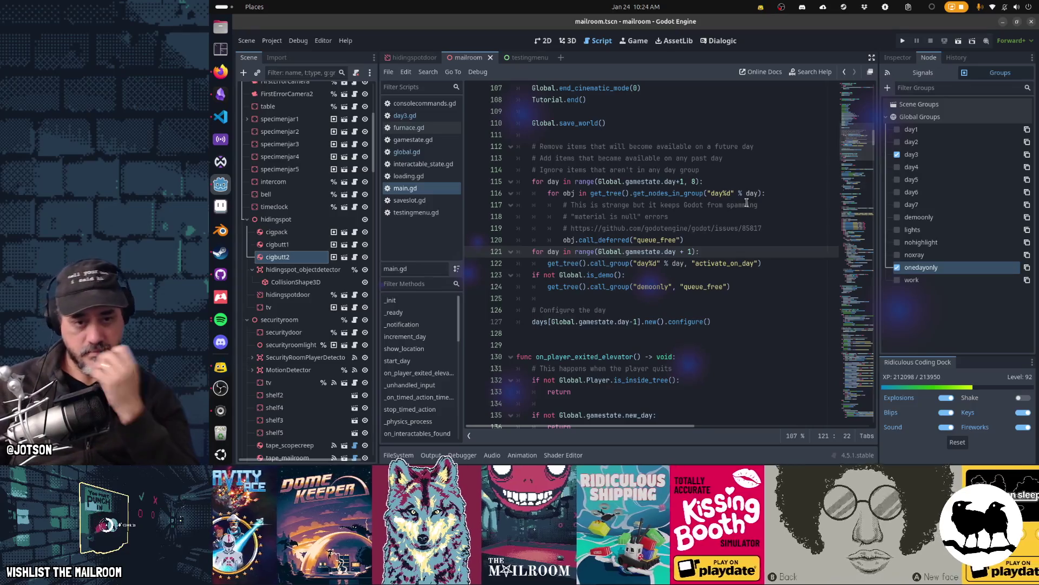
{"action": "key", "text": "Down"}
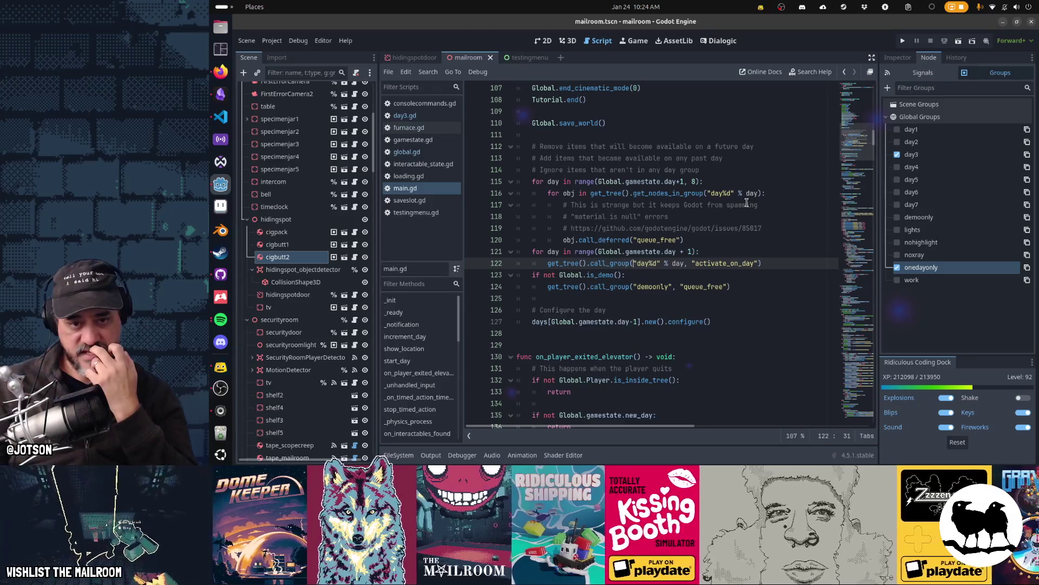
{"action": "key", "text": "shift+Right"}
{"action": "key", "text": "shift+Right"}
{"action": "key", "text": "shift+Right"}
{"action": "key", "text": "End"}
{"action": "key", "text": "Left"}
{"action": "key", "text": "Left"}
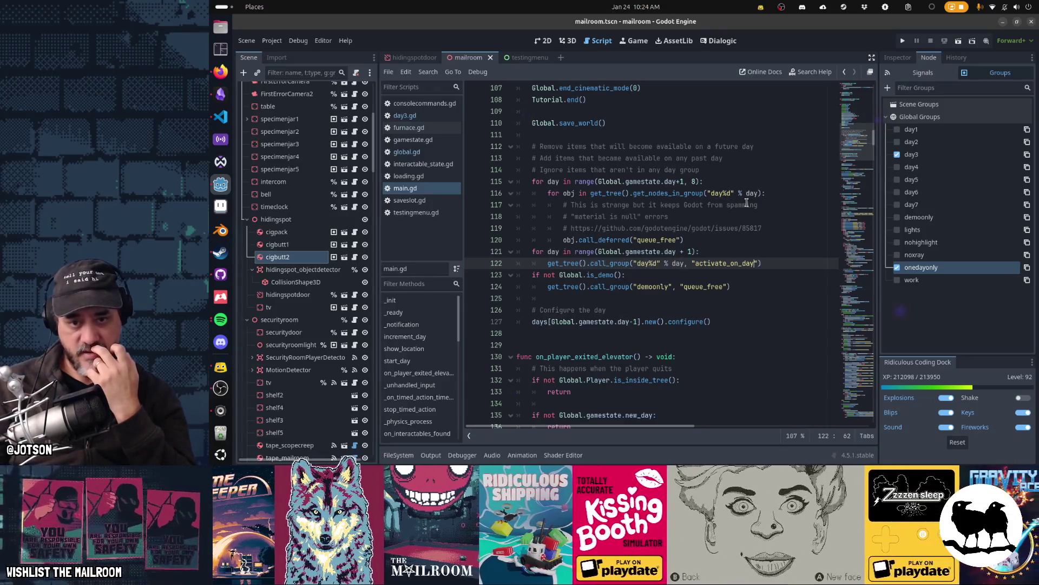
{"action": "key", "text": "shift+ctrl+Left"}
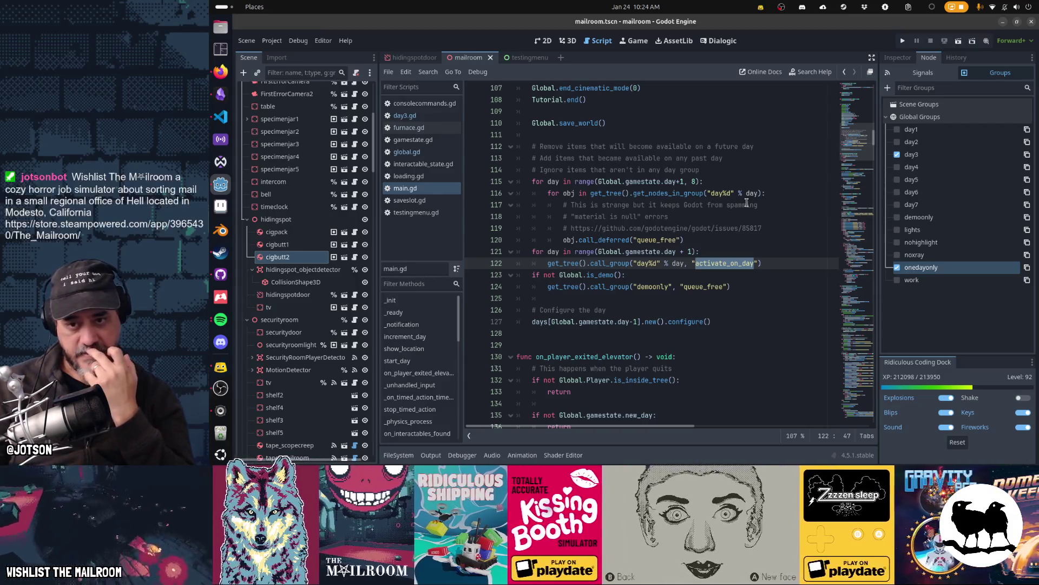
{"action": "key", "text": "Home"}
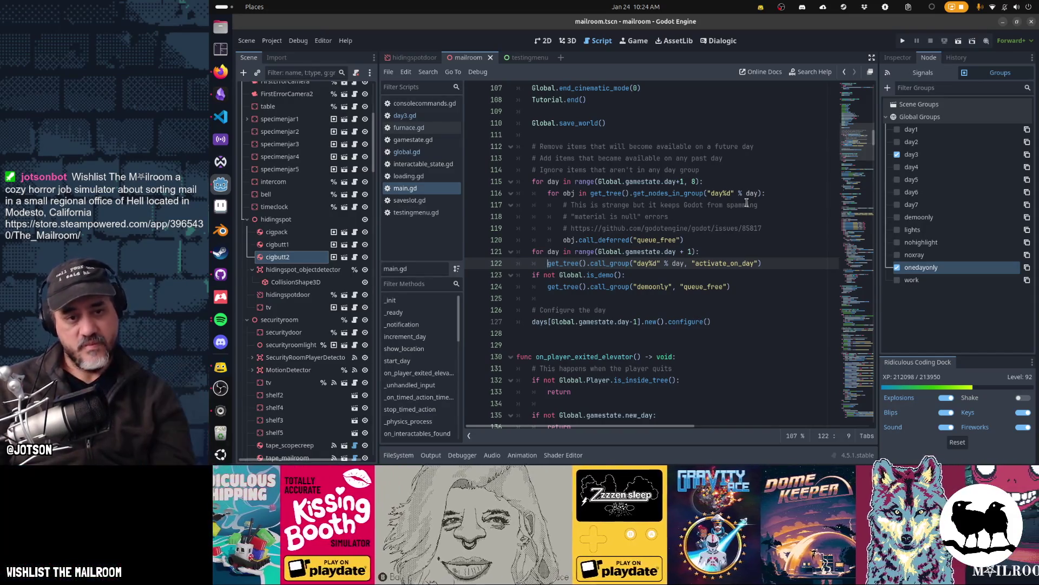
Step: Duplicate the two-line activate_on_day loop so an identical copy follows it
{"action": "key", "text": "Up"}
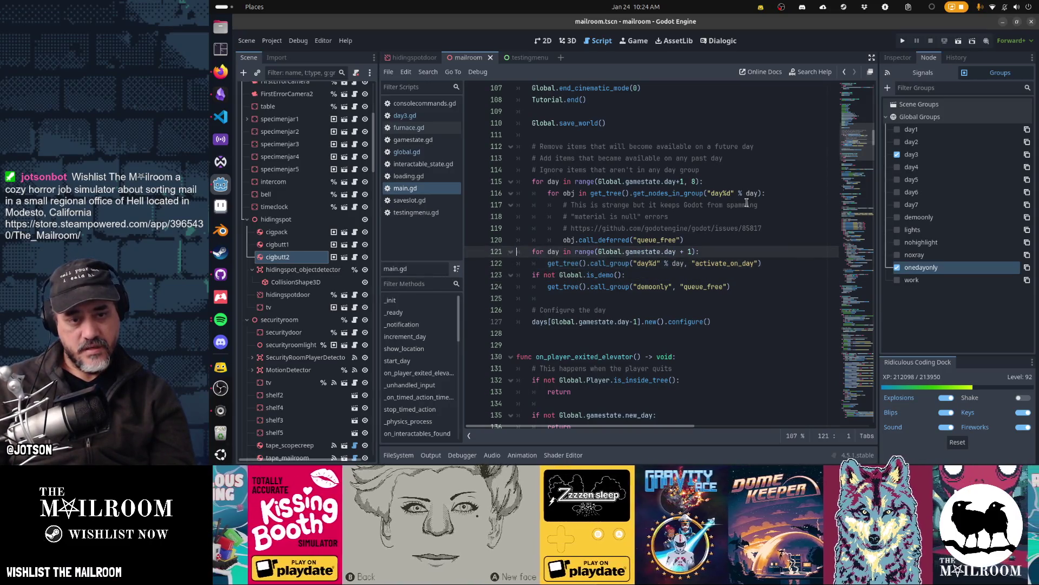
{"action": "key", "text": "shift+Down"}
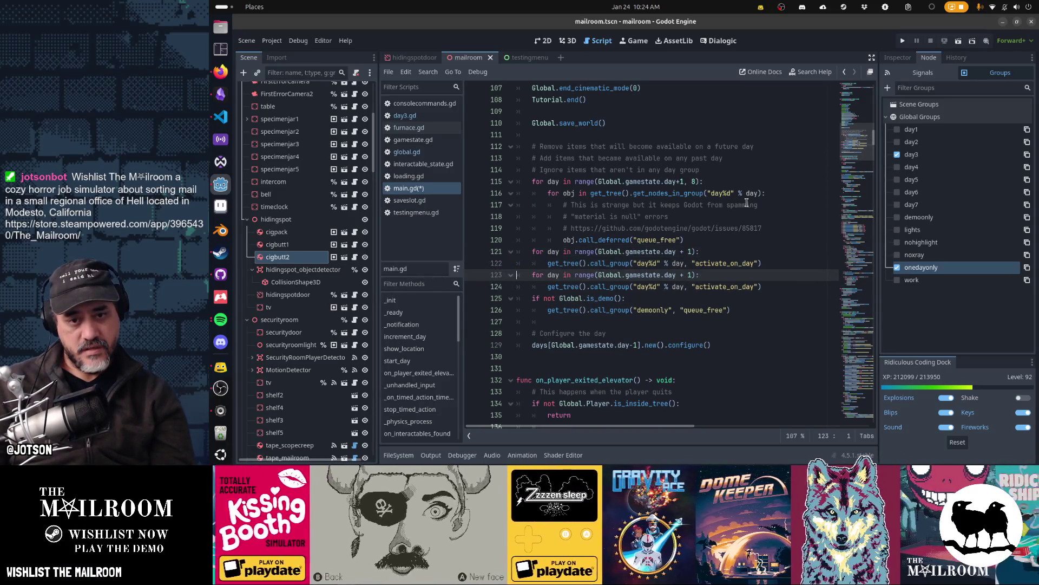
{"action": "key", "text": "ctrl+shift+d"}
{"action": "key", "text": "shift+Home"}
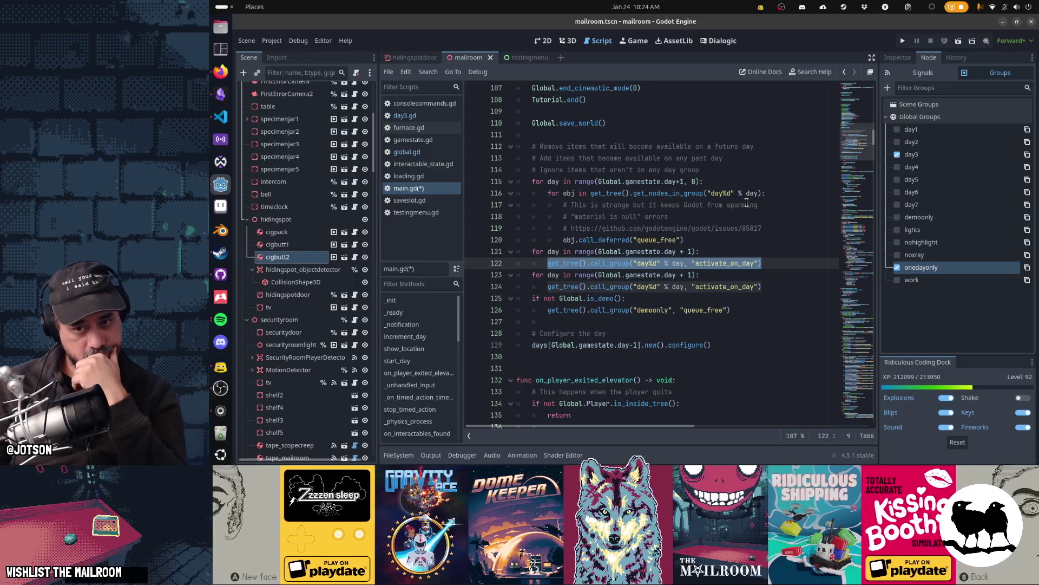
{"action": "key", "text": "Home"}
{"action": "key", "text": "Up"}
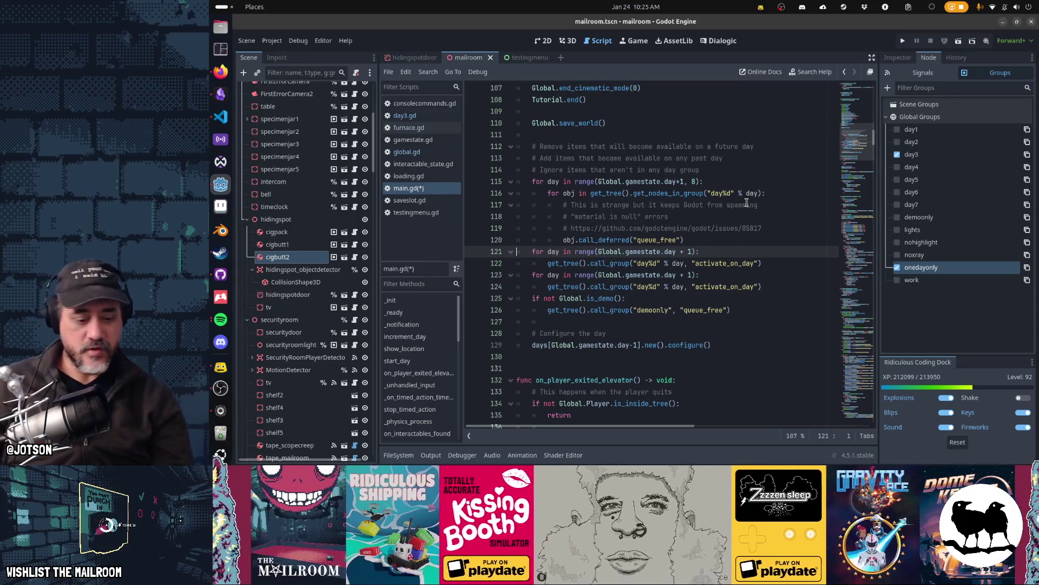
{"action": "scroll", "coordinate": [331, 334], "scroll_direction": "down", "scroll_amount": 10}
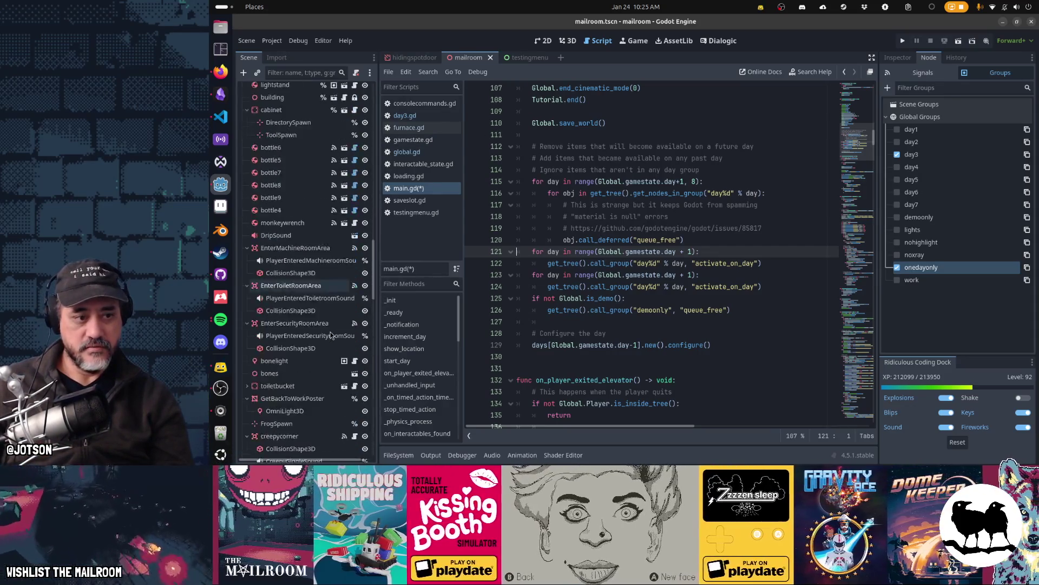
{"action": "scroll", "coordinate": [331, 332], "scroll_direction": "down", "scroll_amount": 10}
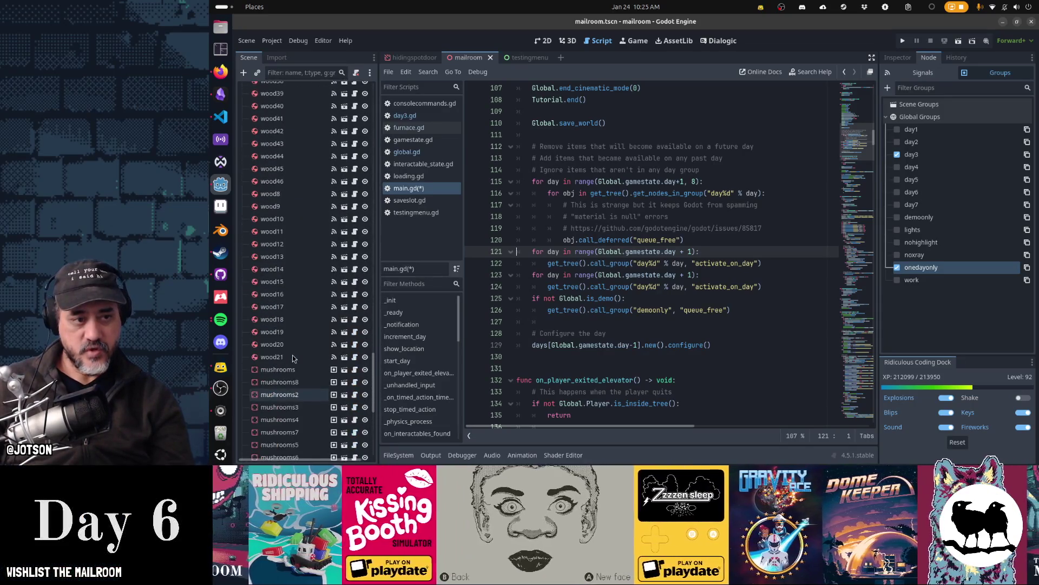
{"action": "scroll", "coordinate": [294, 347], "scroll_direction": "up", "scroll_amount": 15}
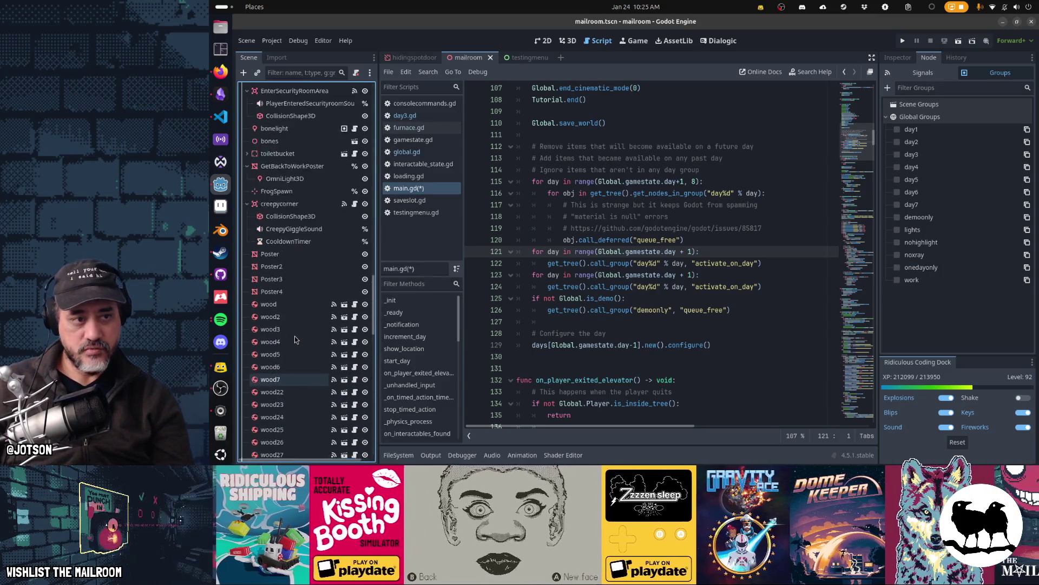
{"action": "left_click", "coordinate": [293, 351], "text": "shift"}
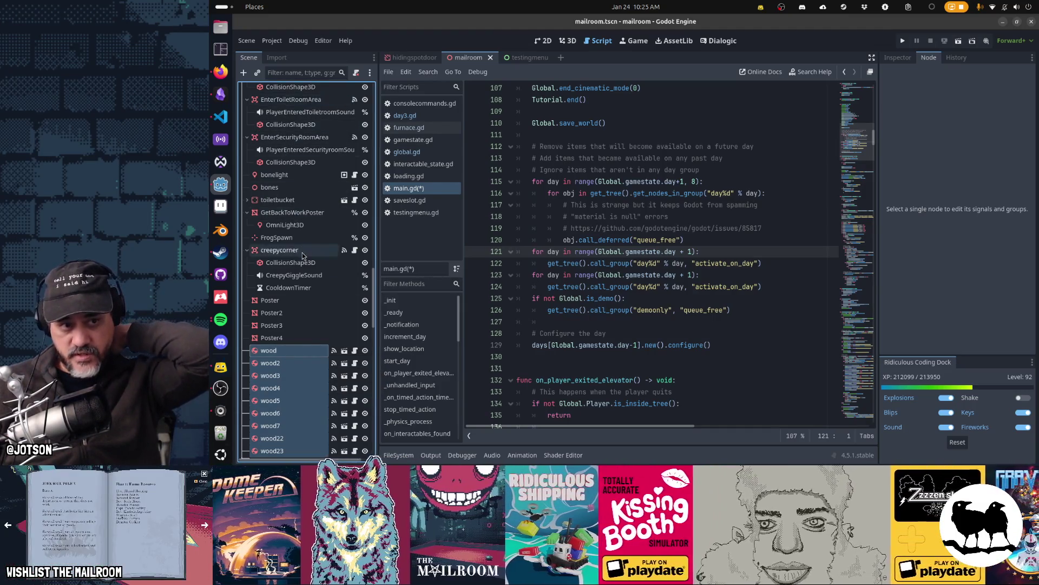
{"action": "scroll", "coordinate": [302, 252], "scroll_direction": "down", "scroll_amount": 10}
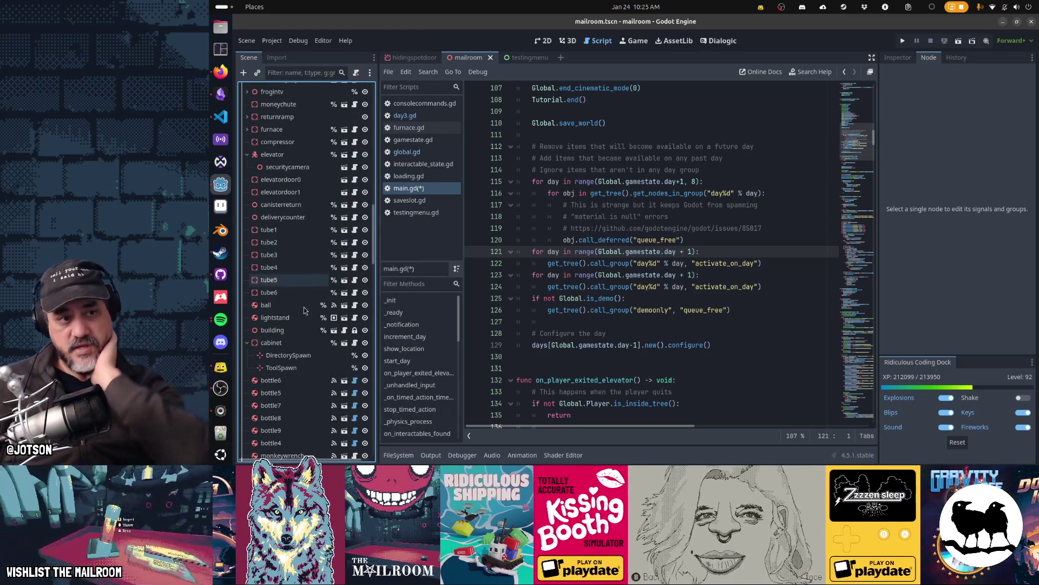
{"action": "scroll", "coordinate": [305, 320], "scroll_direction": "up", "scroll_amount": 10}
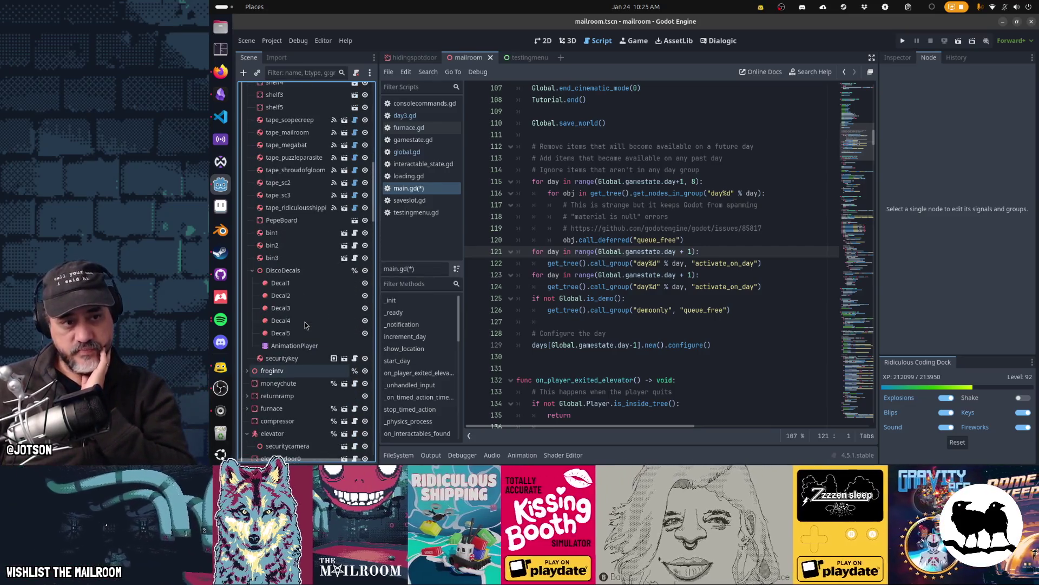
{"action": "scroll", "coordinate": [305, 325], "scroll_direction": "up", "scroll_amount": 5}
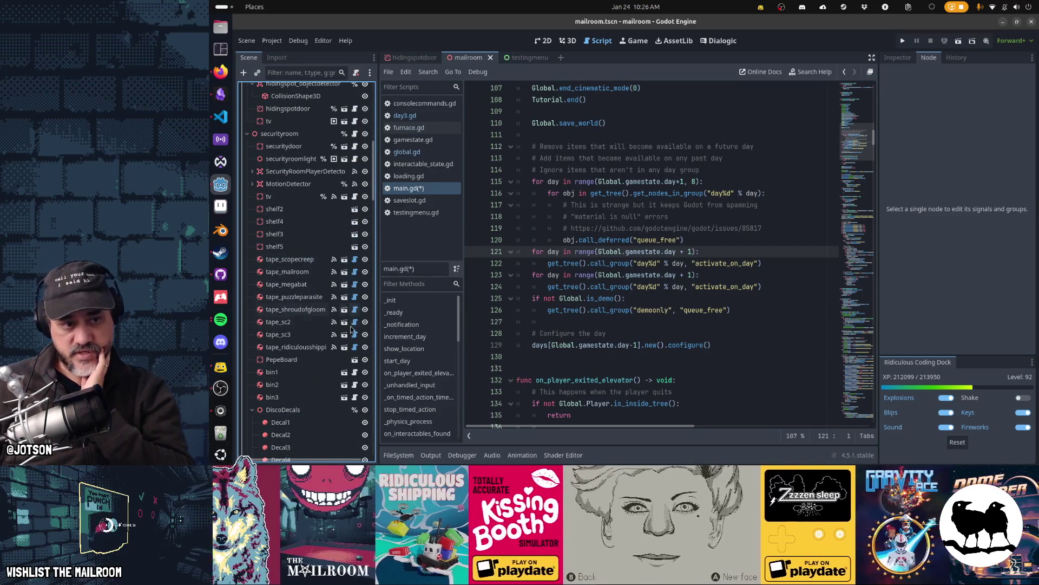
{"action": "scroll", "coordinate": [298, 359], "scroll_direction": "up", "scroll_amount": 10}
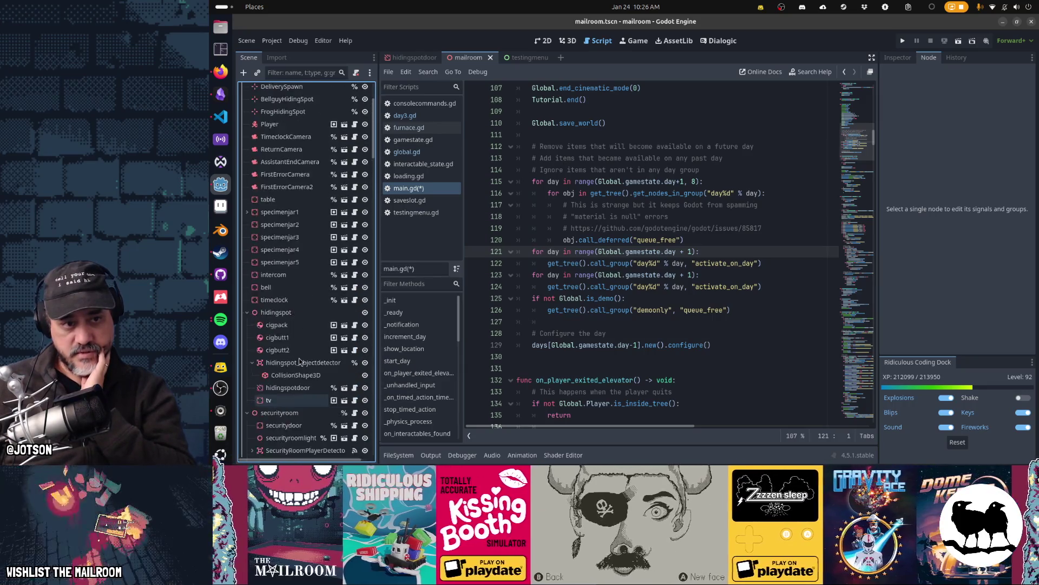
{"action": "scroll", "coordinate": [299, 361], "scroll_direction": "up", "scroll_amount": 2}
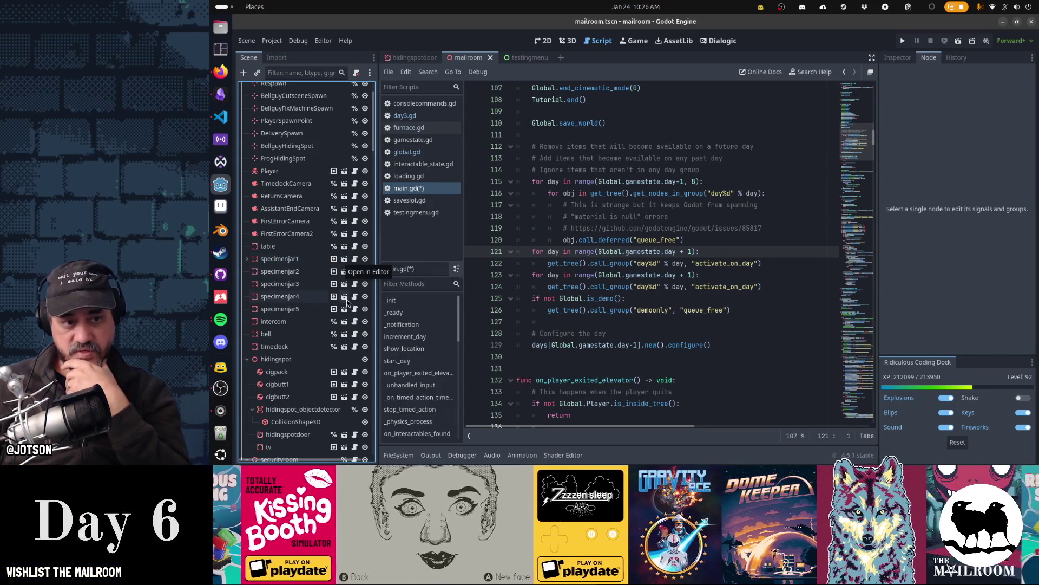
{"action": "scroll", "coordinate": [347, 300], "scroll_direction": "down", "scroll_amount": 5}
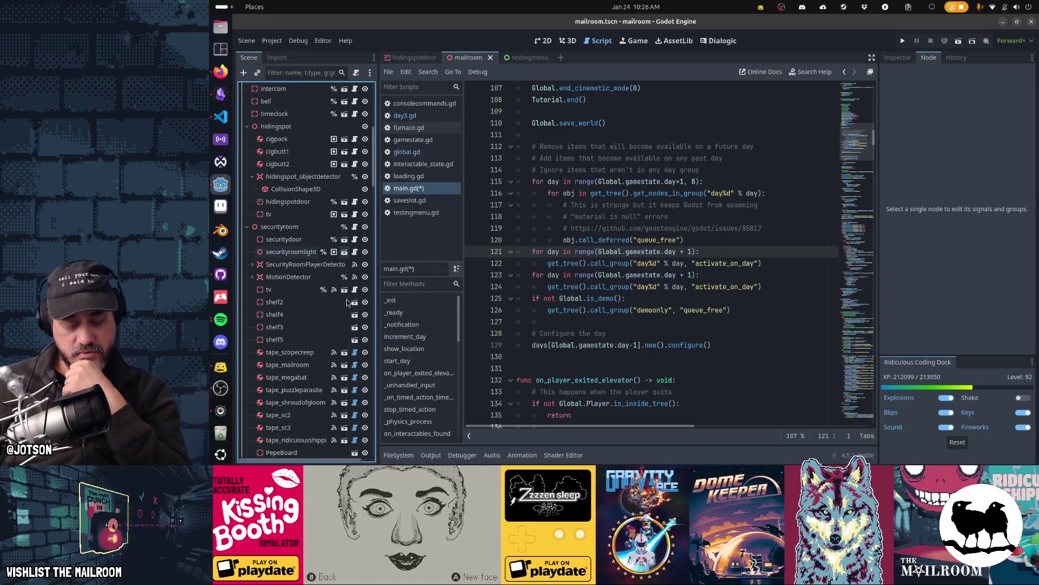
{"action": "scroll", "coordinate": [348, 302], "scroll_direction": "up", "scroll_amount": 6}
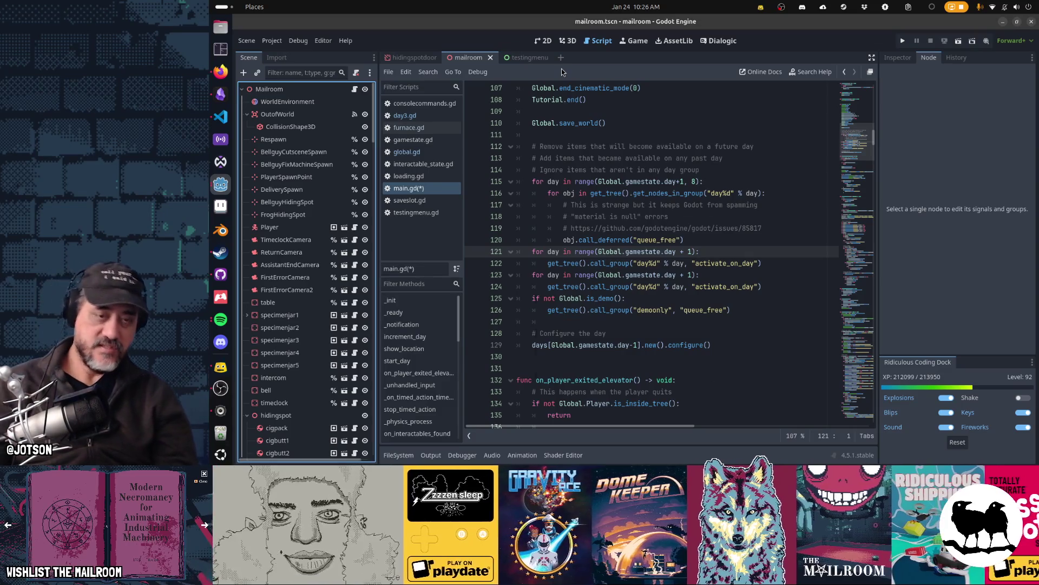
Step: Open main.tscn through the Quick Open Scene search
{"action": "key", "text": "shift+alt+o"}
{"action": "type", "text": "main.tscn"}
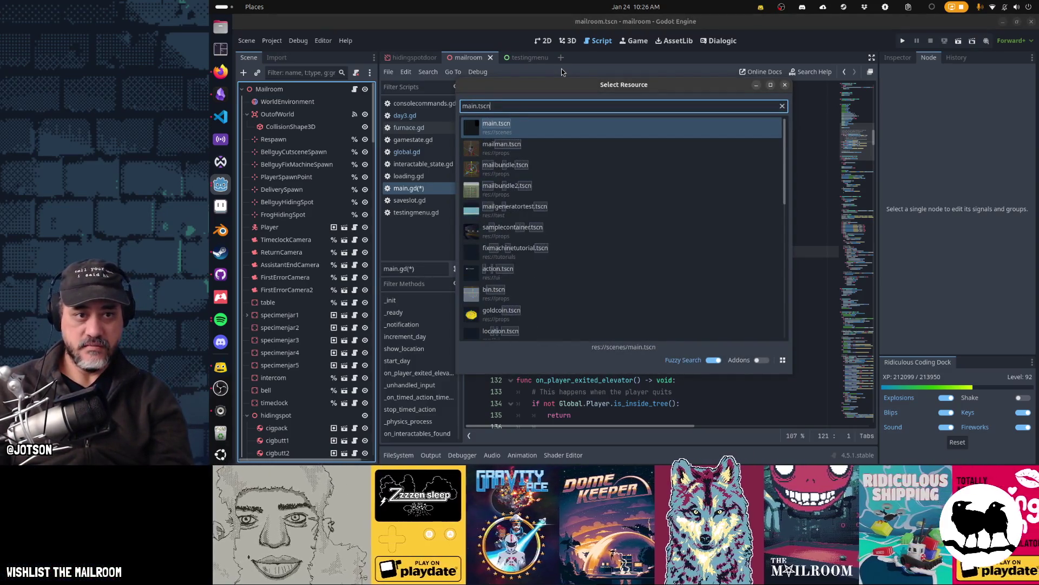
{"action": "key", "text": "Return"}
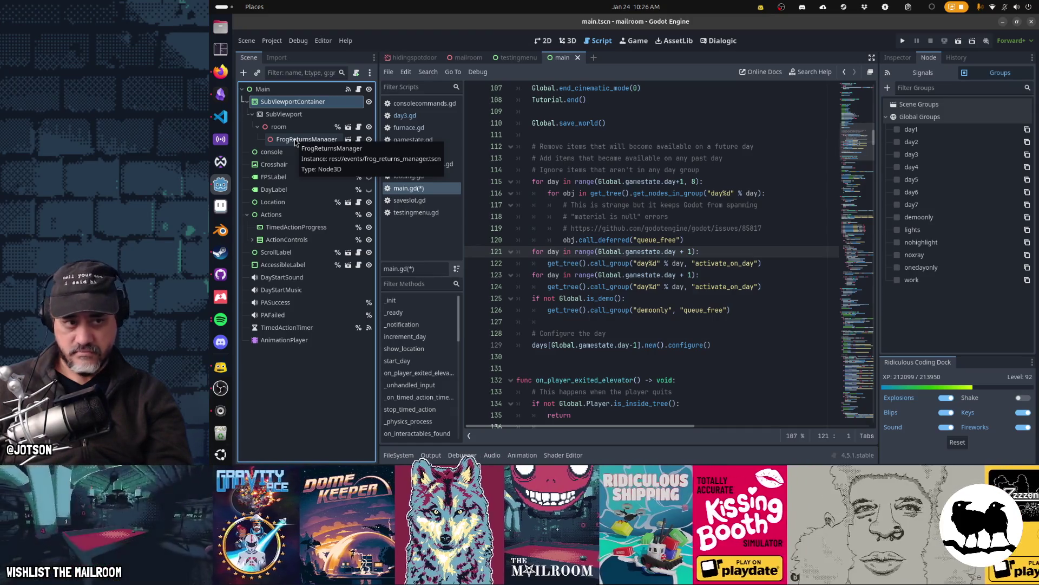
Step: Delete the FrogReturnsManager node from main.tscn, save, and return to the mailroom scene
{"action": "left_click", "coordinate": [295, 140]}
{"action": "key", "text": "Delete"}
{"action": "key", "text": "Return"}
{"action": "key", "text": "ctrl+s"}
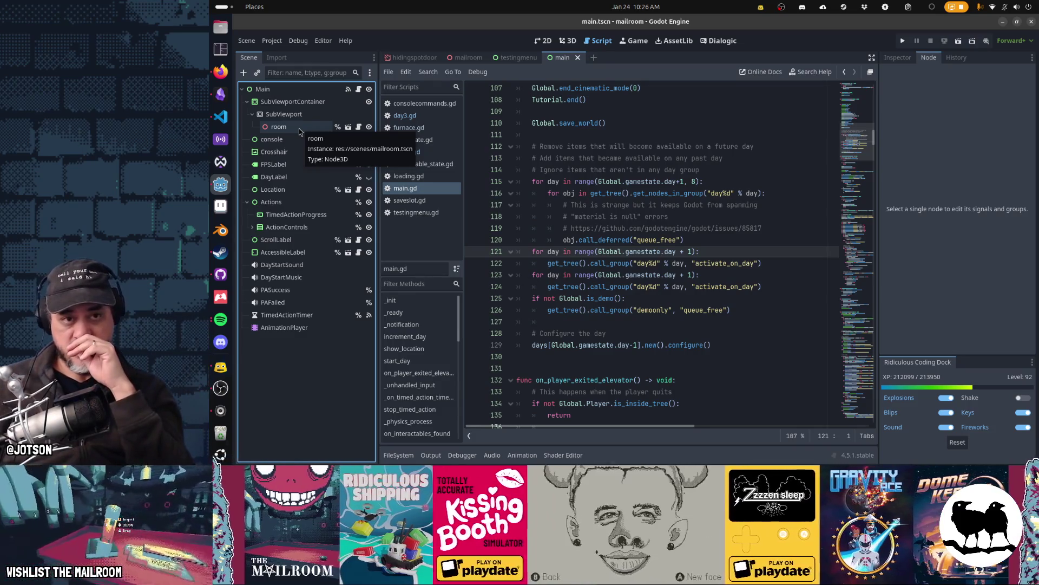
{"action": "left_click", "coordinate": [465, 57]}
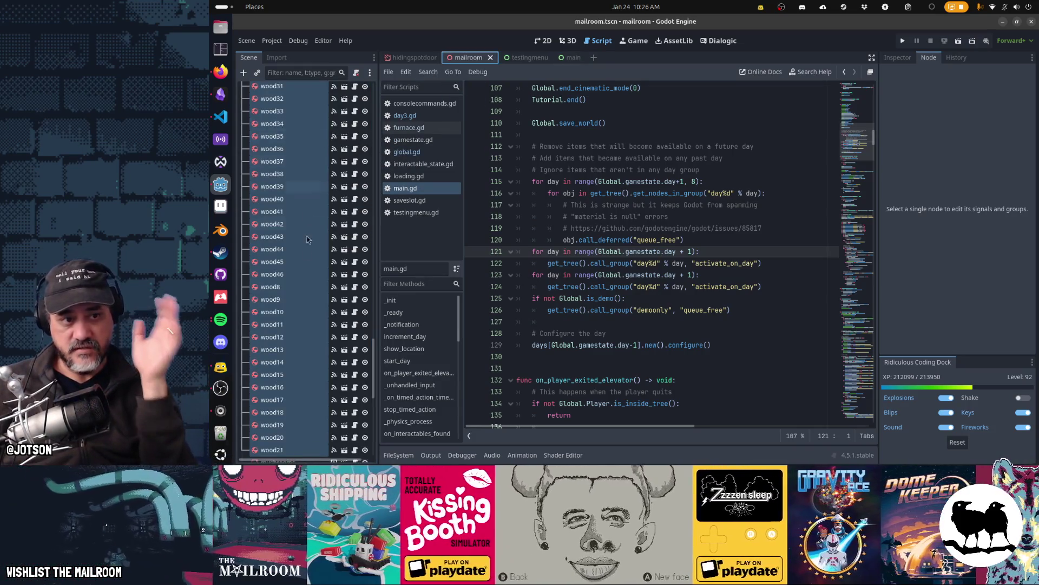
Step: Select the wood node in the mailroom Scene dock and show the scene in the 3D workspace
{"action": "left_click", "coordinate": [306, 250]}
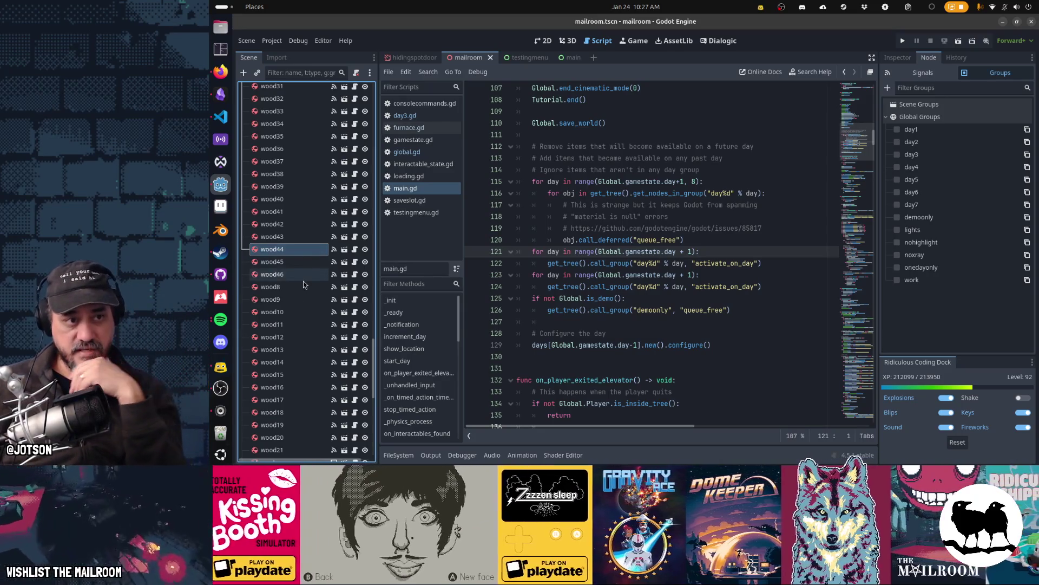
{"action": "scroll", "coordinate": [304, 283], "scroll_direction": "up", "scroll_amount": 5}
{"action": "scroll", "coordinate": [303, 281], "scroll_direction": "up", "scroll_amount": 5}
{"action": "left_click", "coordinate": [292, 259]}
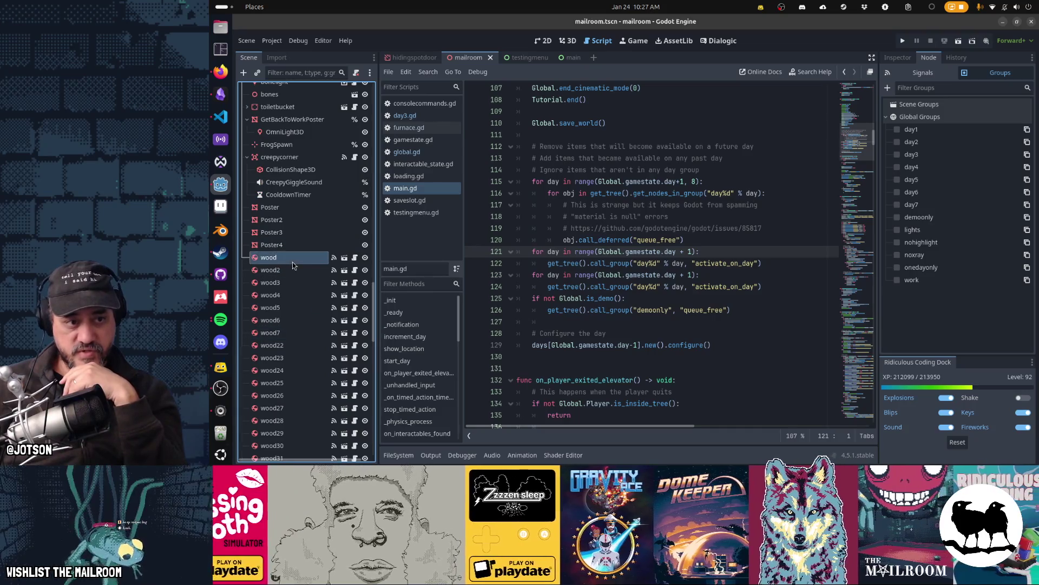
{"action": "key", "text": "ctrl+F2"}
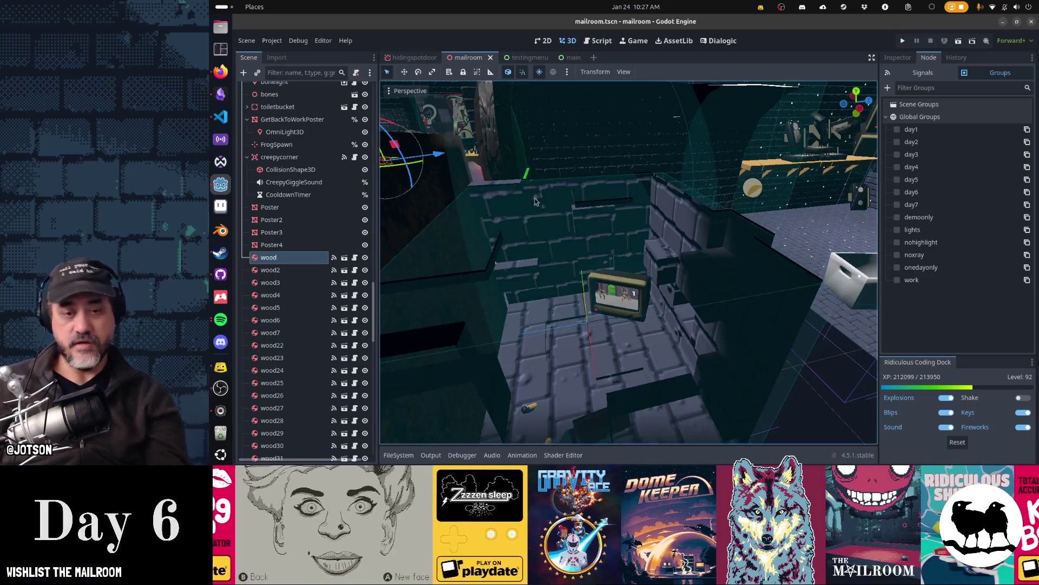
{"action": "key", "text": "f"}
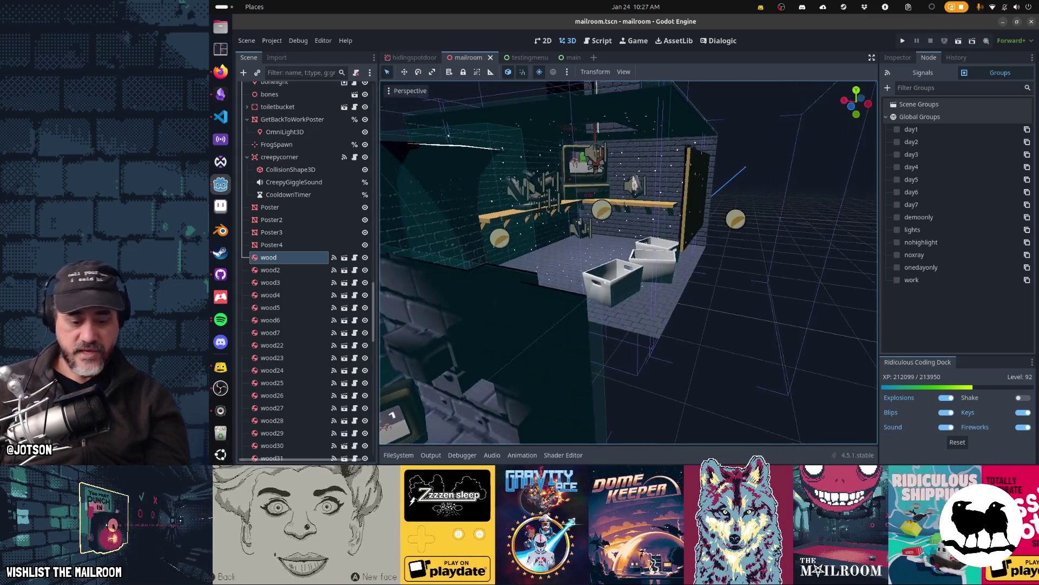
{"action": "key", "text": "w"}
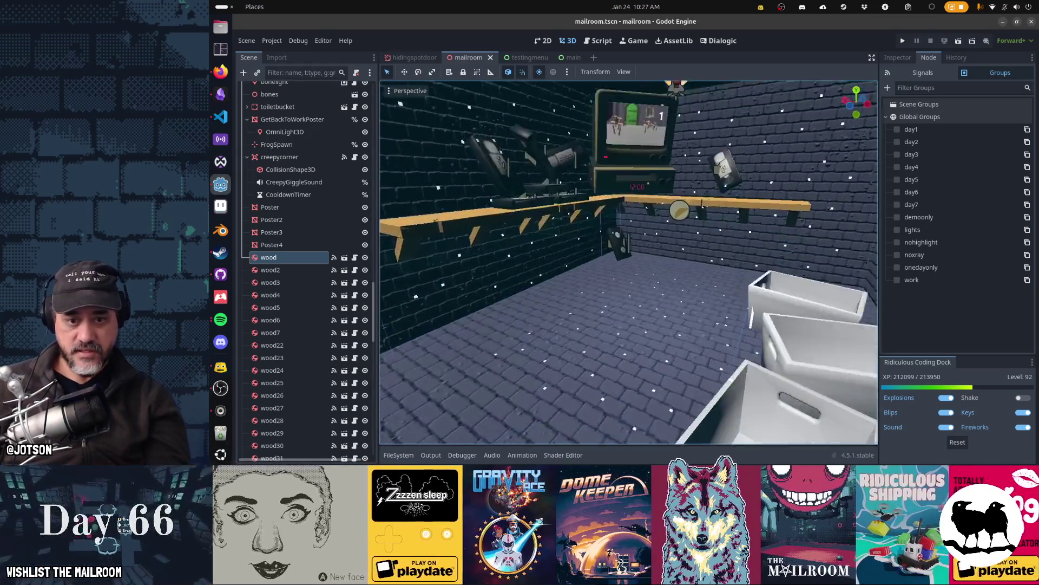
{"action": "key", "text": "w"}
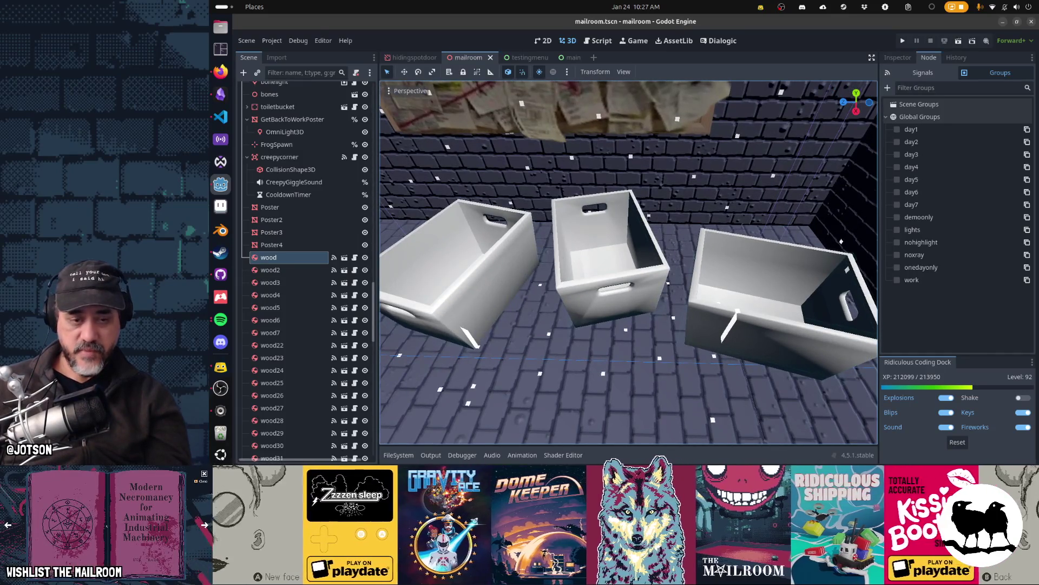
{"action": "key", "text": "s"}
{"action": "key", "text": "e"}
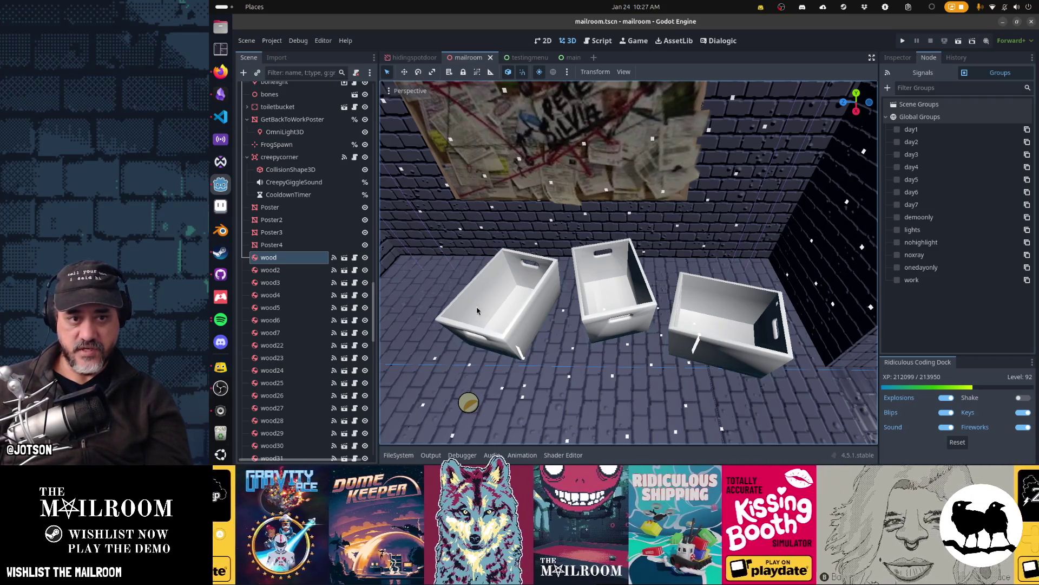
{"action": "key", "text": "w"}
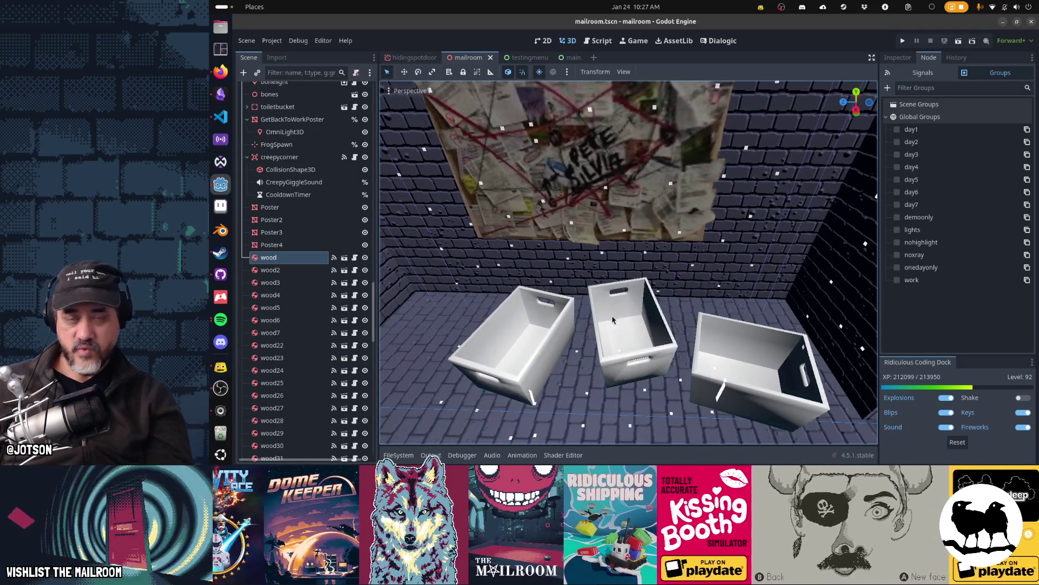
{"action": "key", "text": "w"}
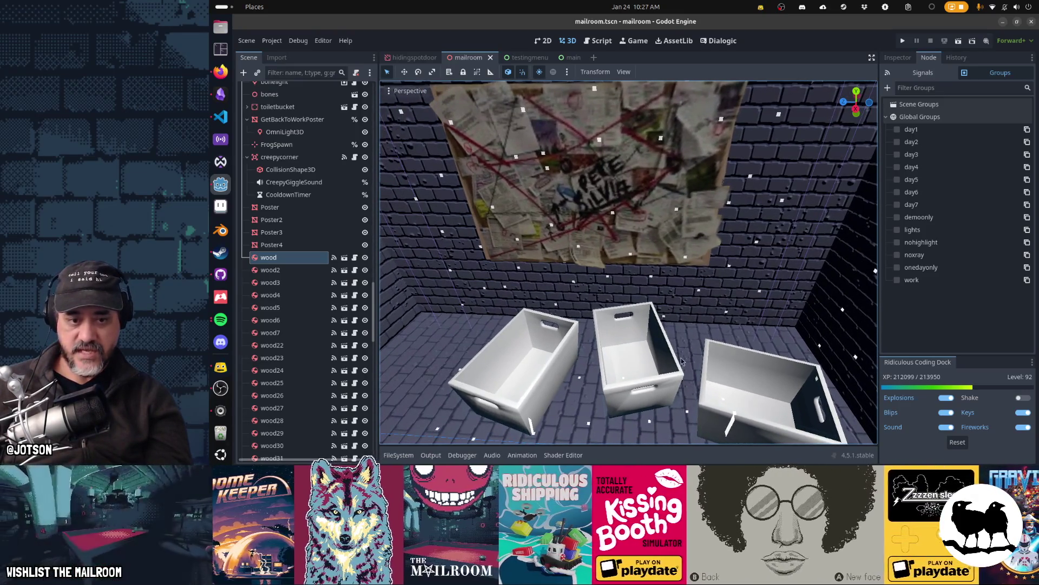
{"action": "key", "text": "w"}
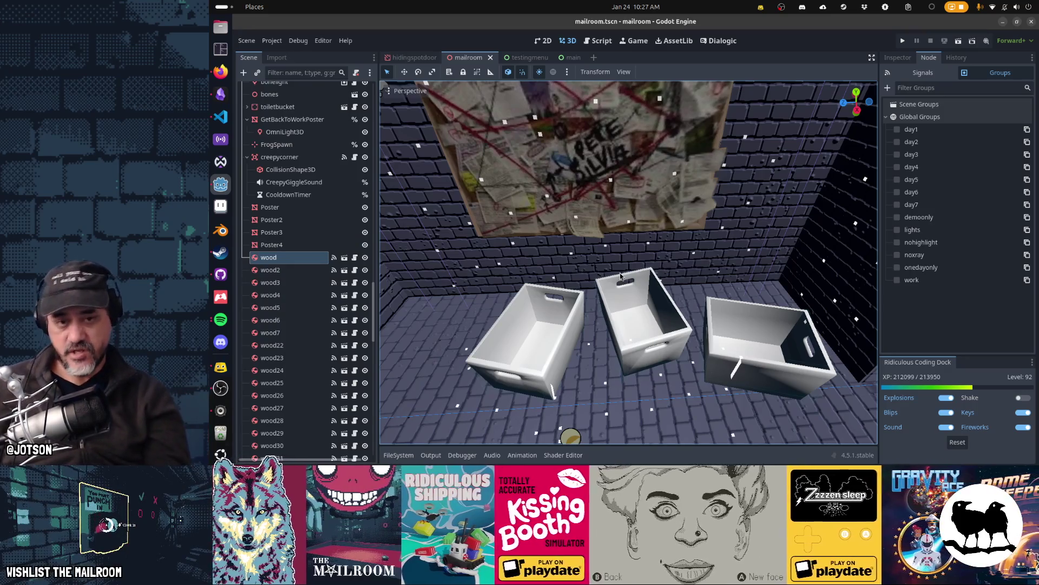
{"action": "mouse_move", "coordinate": [621, 276]}
{"action": "left_mouse_down"}
{"action": "mouse_move", "coordinate": [531, 217]}
{"action": "mouse_move", "coordinate": [461, 227]}
{"action": "mouse_move", "coordinate": [503, 227]}
{"action": "mouse_move", "coordinate": [530, 243]}
{"action": "mouse_move", "coordinate": [542, 276]}
{"action": "mouse_move", "coordinate": [533, 270]}
{"action": "left_mouse_up"}
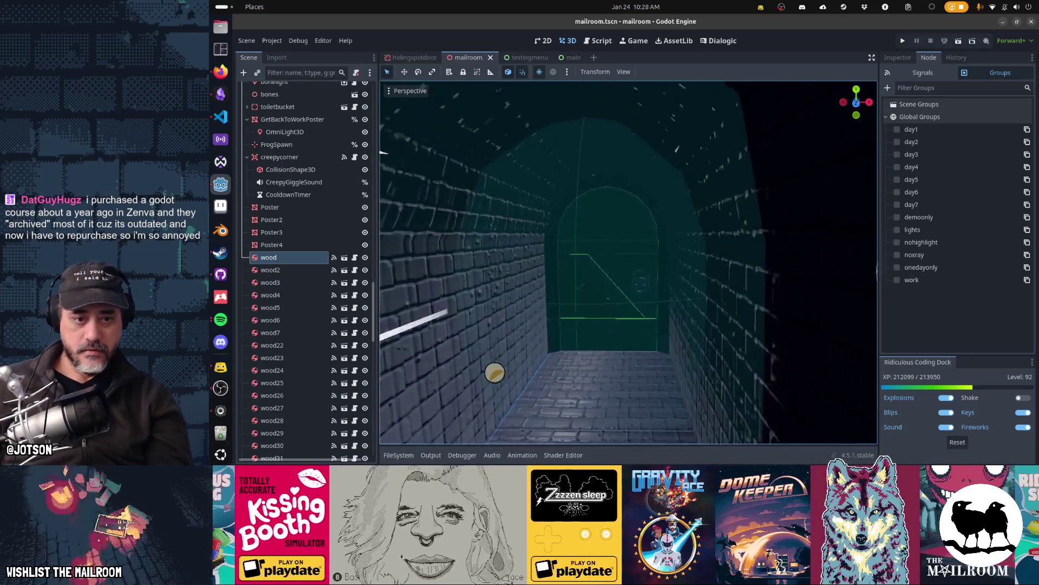
Step: Fly the 3D camera around the lit room and table, then run the project with F5
{"action": "key", "text": "f"}
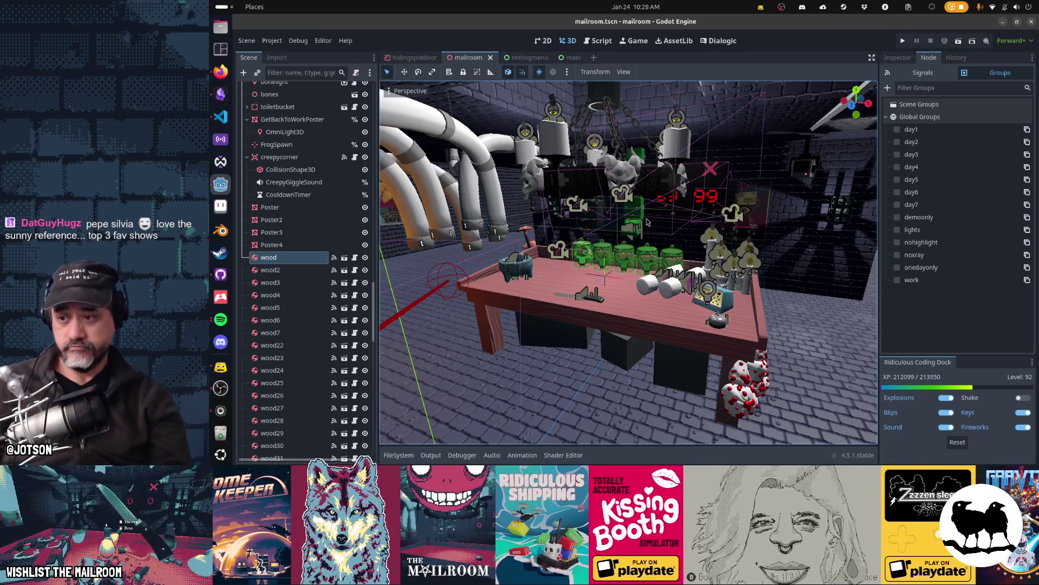
{"action": "left_click_drag", "start_coordinate": [627, 250], "coordinate": [623, 249]}
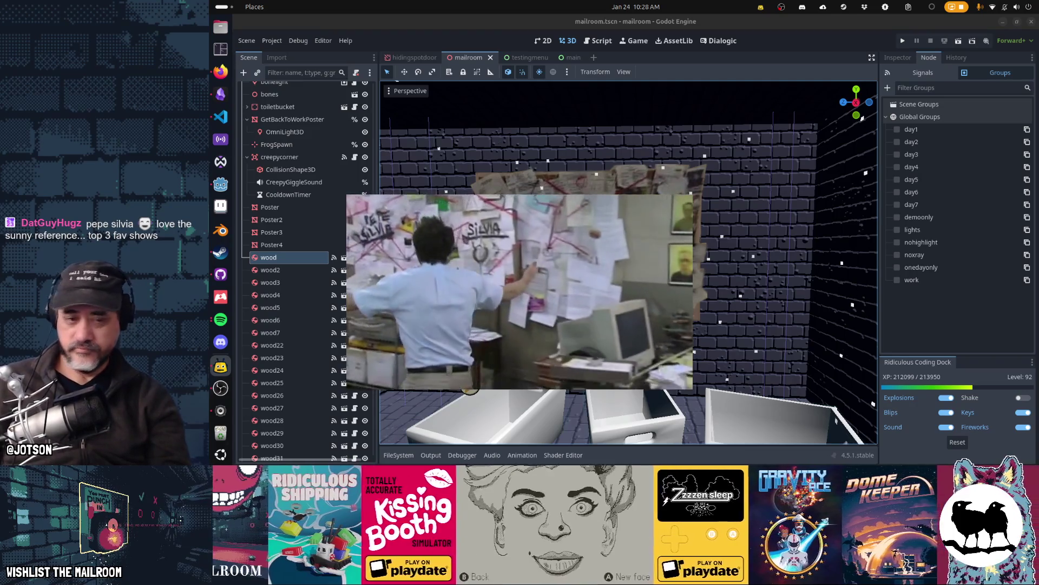
{"action": "left_click_drag", "start_coordinate": [627, 250], "coordinate": [627, 250]}
{"action": "key", "text": "F5"}
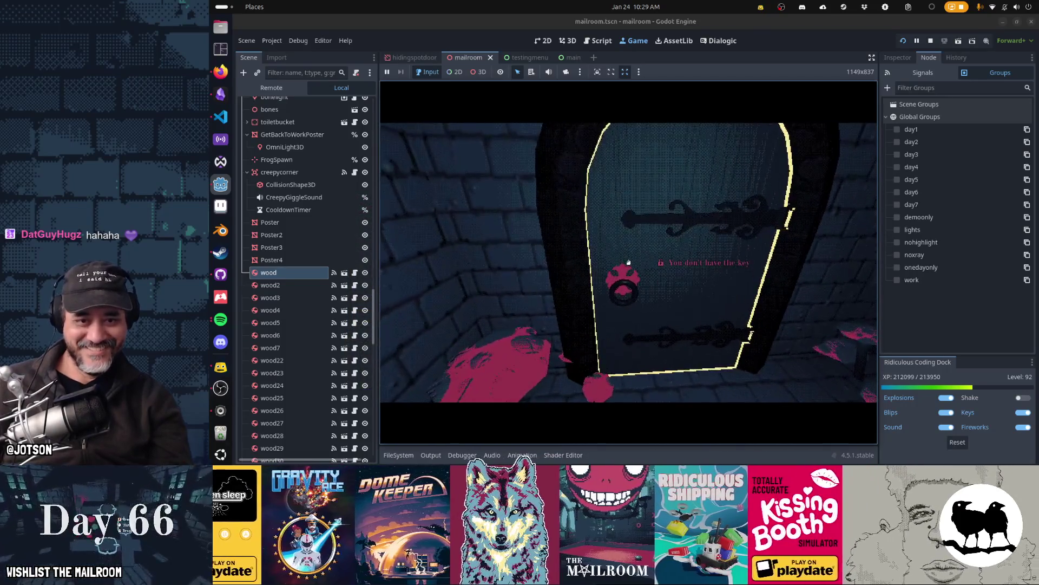
Step: Unlock the door with the security key, then inspect a letter and drop it
{"action": "key", "text": "k"}
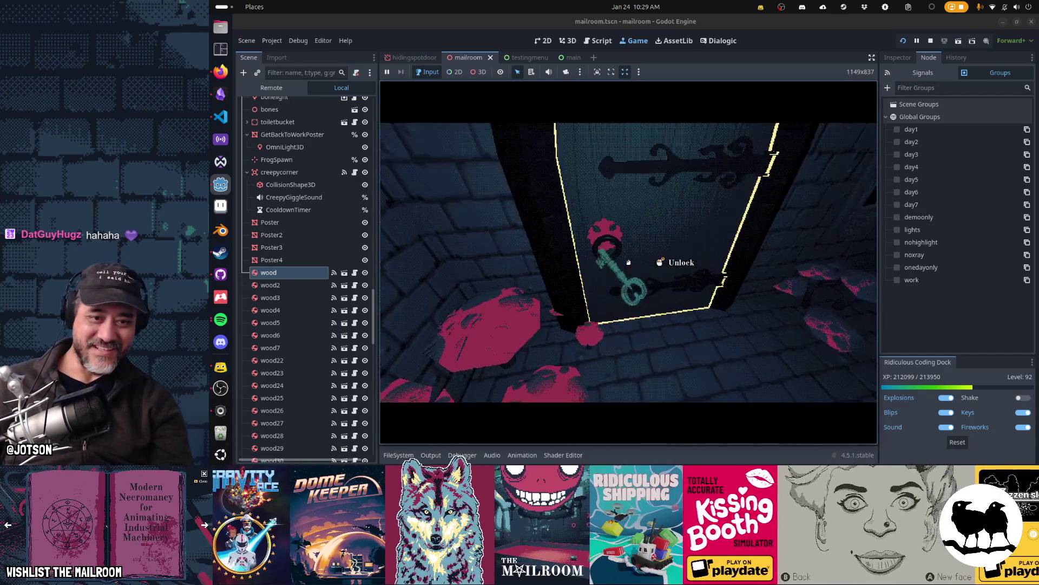
{"action": "left_click", "coordinate": [628, 262]}
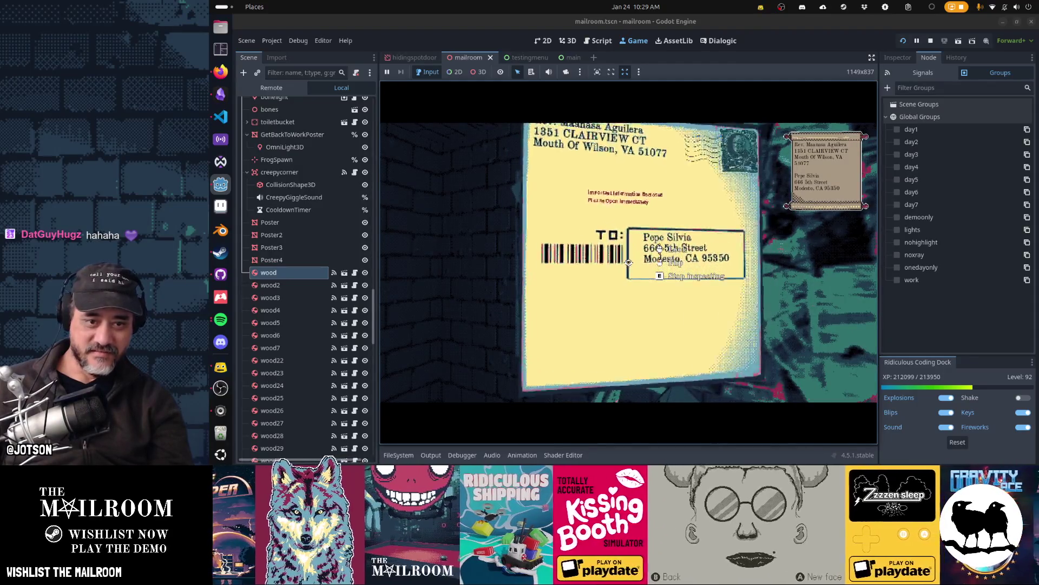
{"action": "key", "text": "e"}
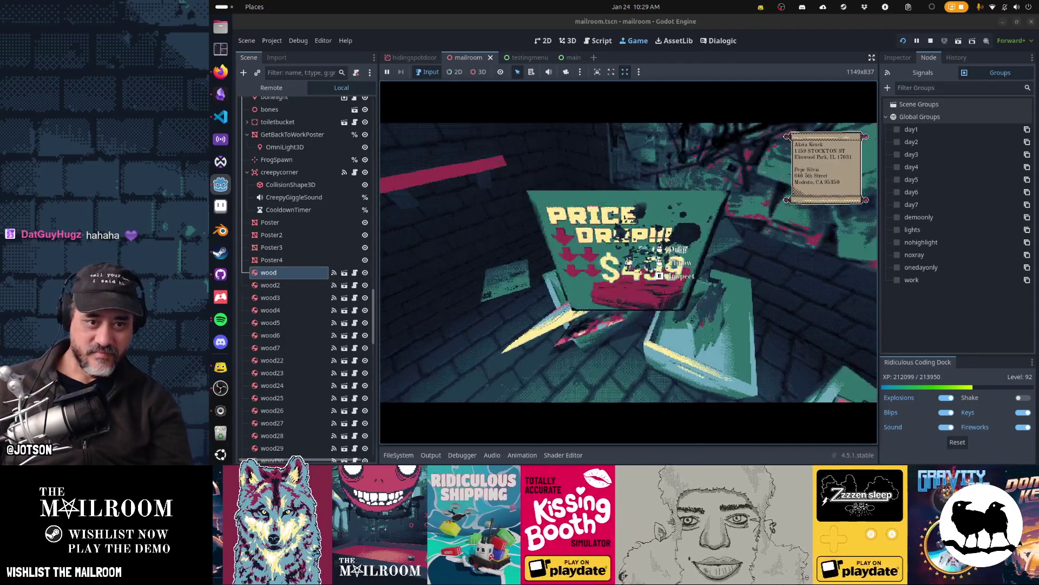
{"action": "key", "text": "e"}
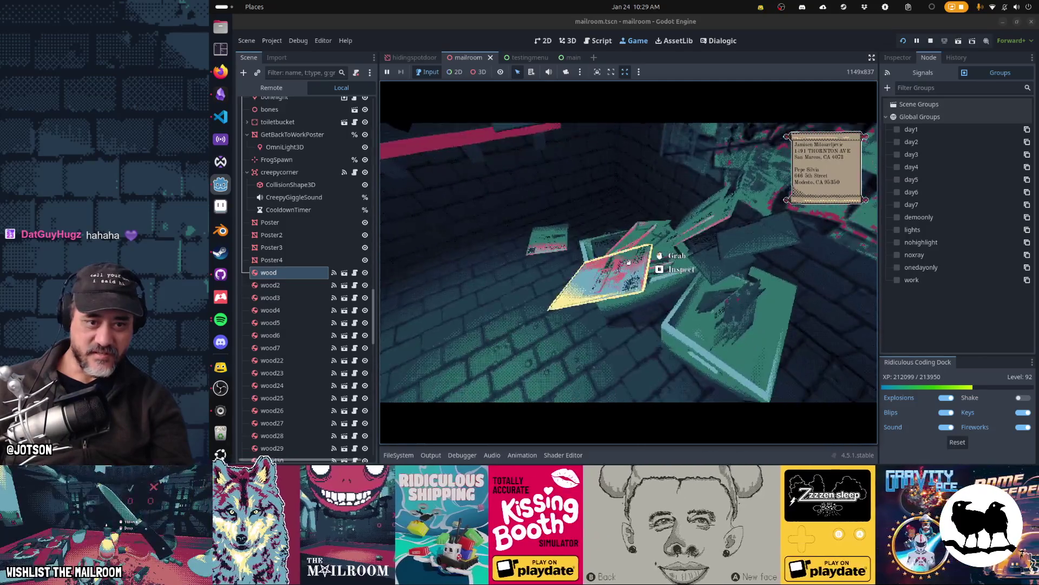
{"action": "key", "text": "e"}
{"action": "key", "text": "e"}
{"action": "key", "text": "e"}
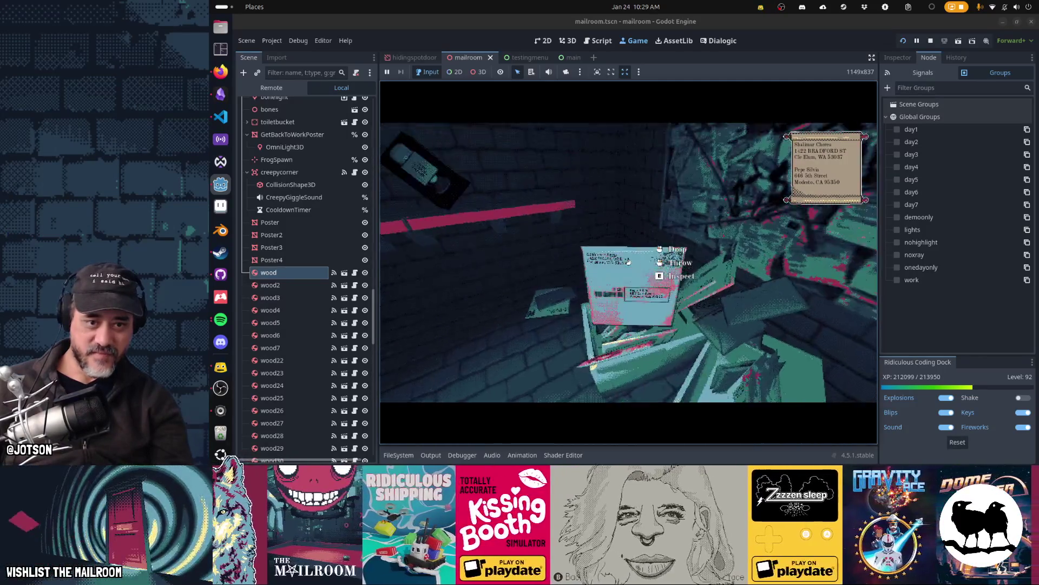
{"action": "key", "text": "e"}
{"action": "key", "text": "e"}
{"action": "key", "text": "e"}
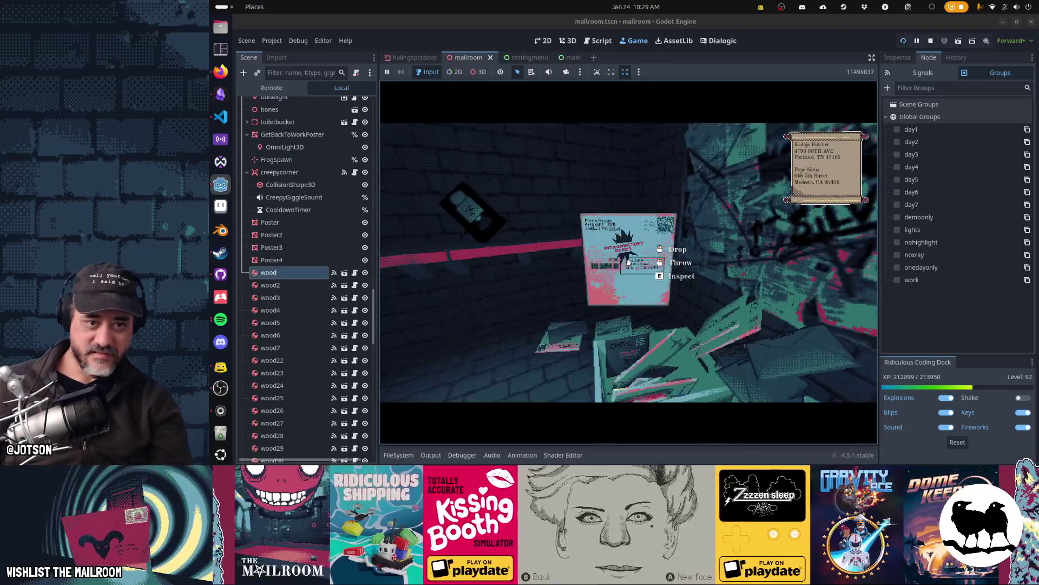
{"action": "left_click", "coordinate": [628, 261]}
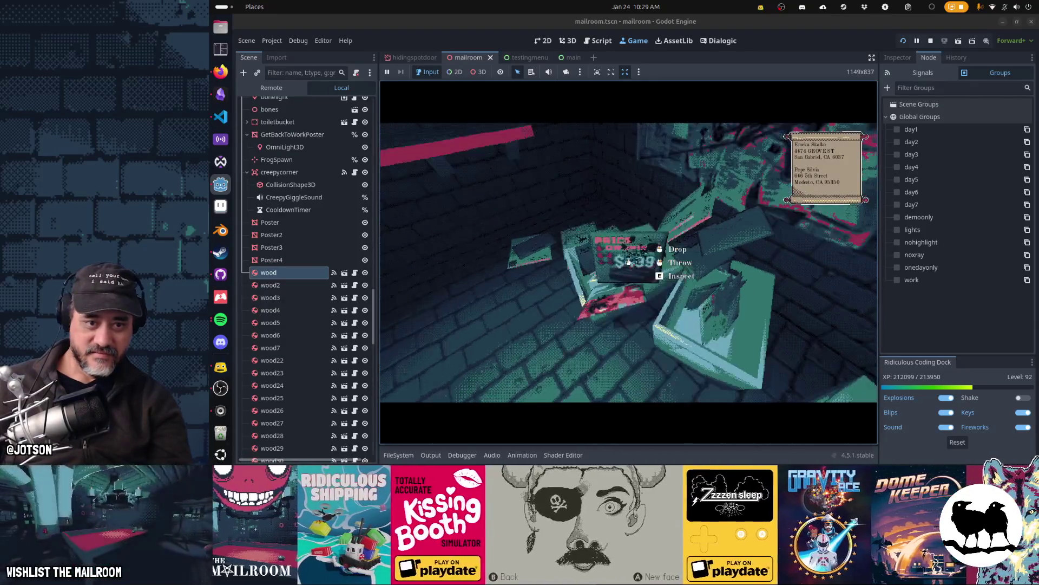
Step: Inspect and drop two more mailers, open the door into the mailroom, and stop the game
{"action": "key", "text": "e"}
{"action": "key", "text": "e"}
{"action": "left_click", "coordinate": [628, 261]}
{"action": "key", "text": "e"}
{"action": "left_click", "coordinate": [628, 262]}
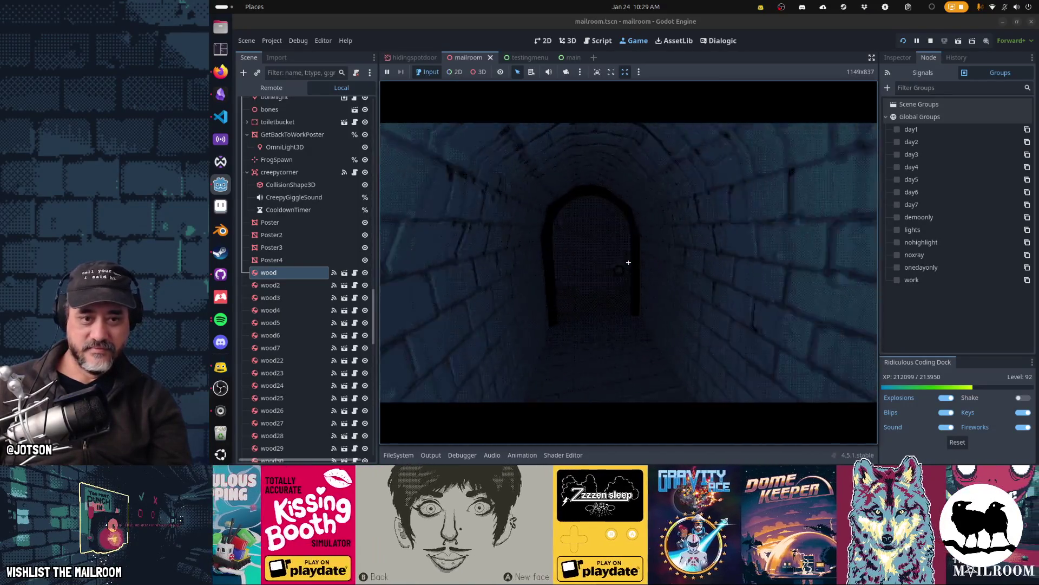
{"action": "left_click", "coordinate": [628, 262]}
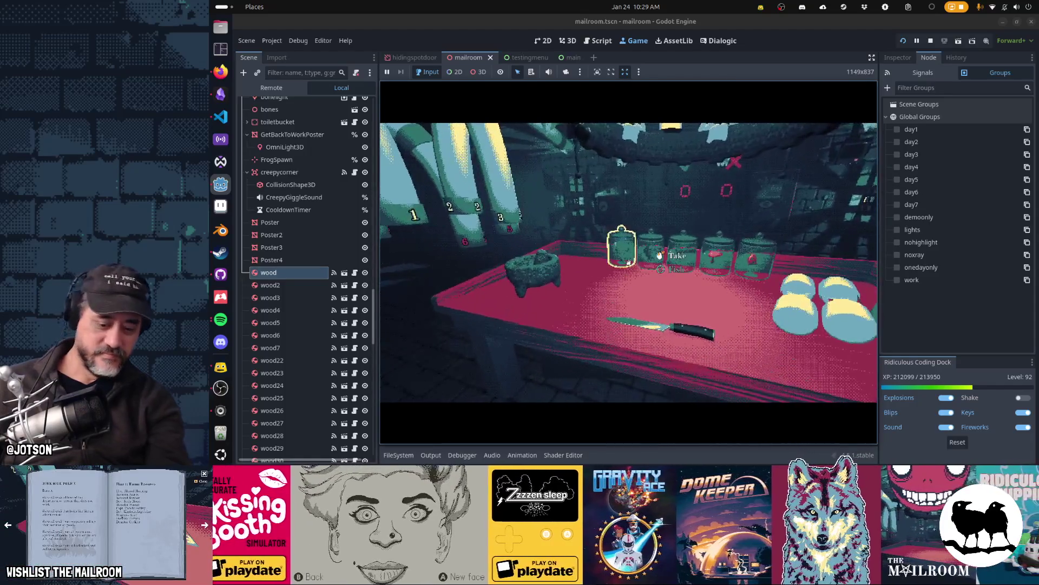
{"action": "key", "text": "F8"}
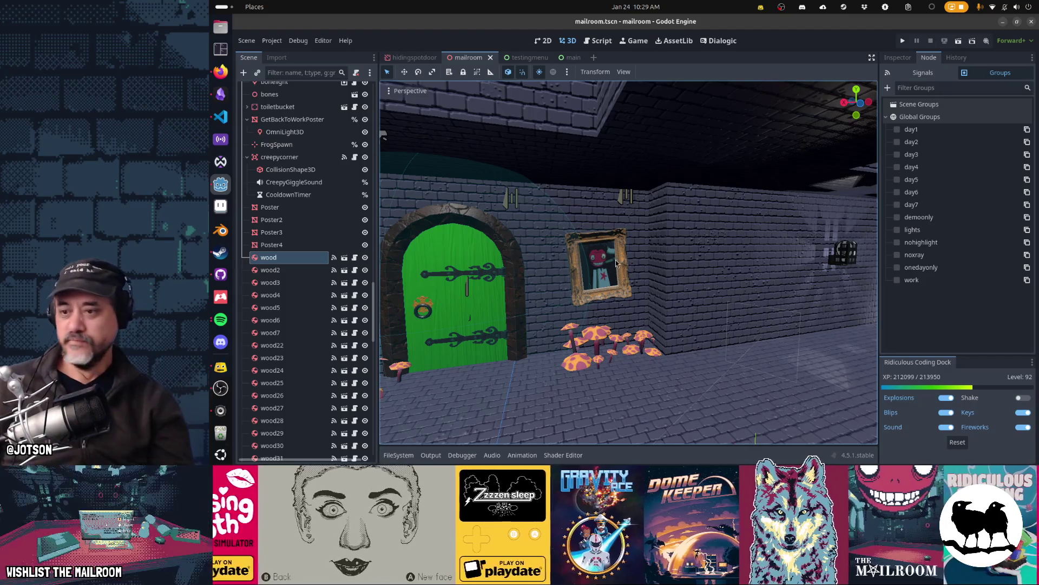
Step: Move the 3D view left along the green door wall, past the player capsule, toward the red table
{"action": "key", "text": "a"}
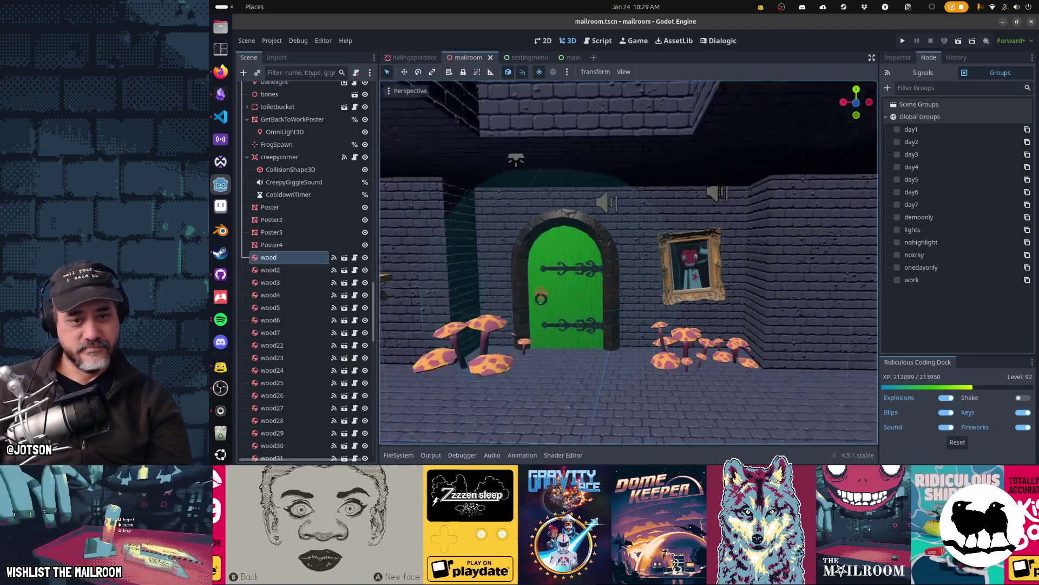
{"action": "key", "text": "a"}
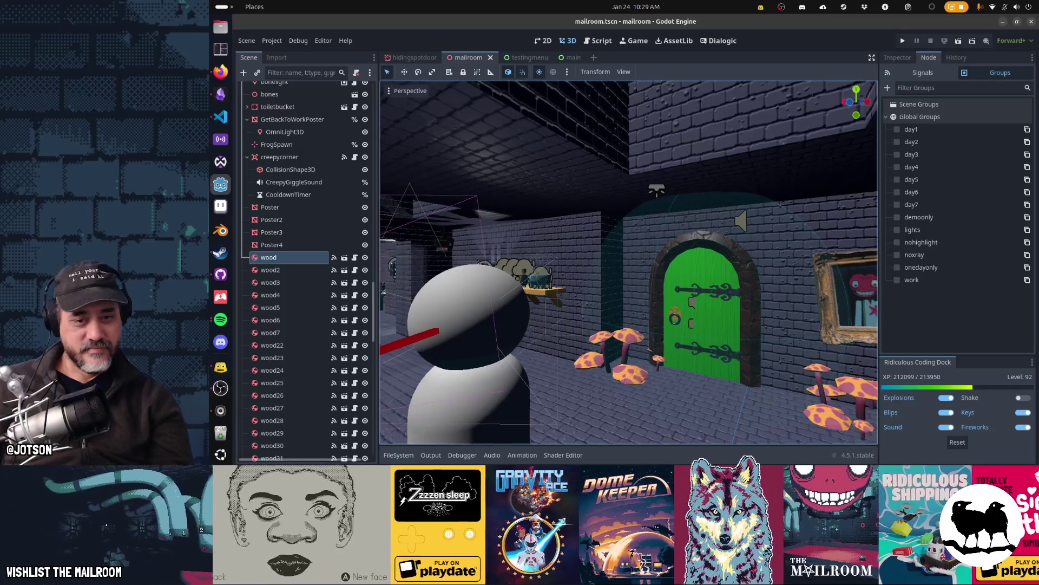
{"action": "key", "text": "a"}
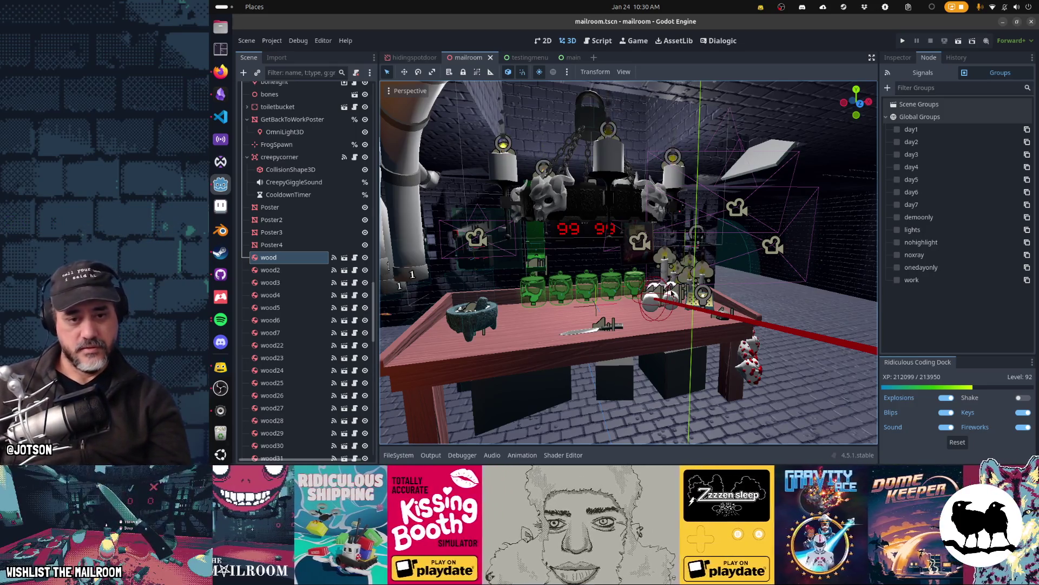
Step: Fly the view over the table and through the green door into the brick room, then show main.gd
{"action": "key", "text": "w"}
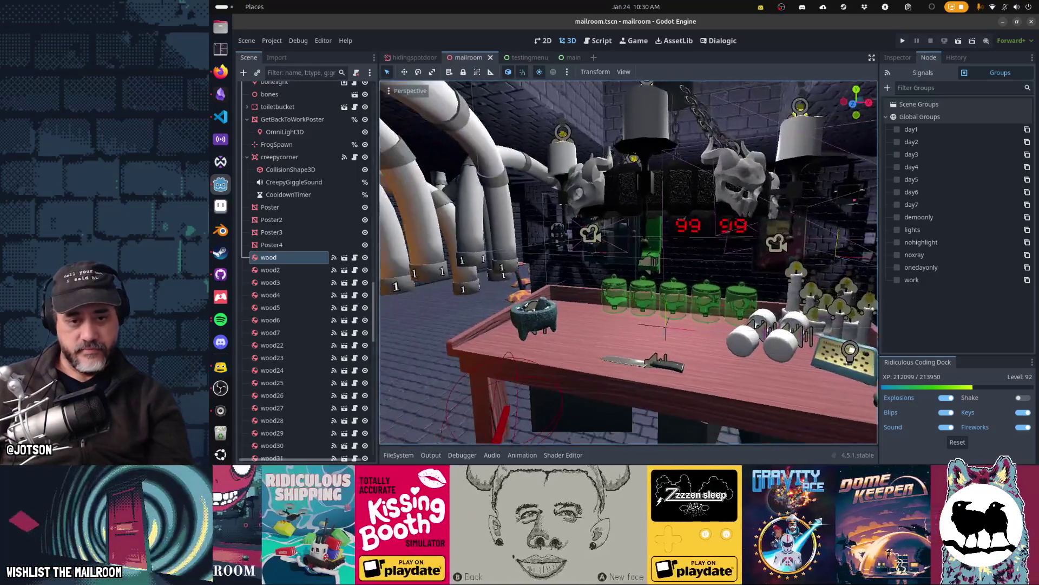
{"action": "key", "text": "w"}
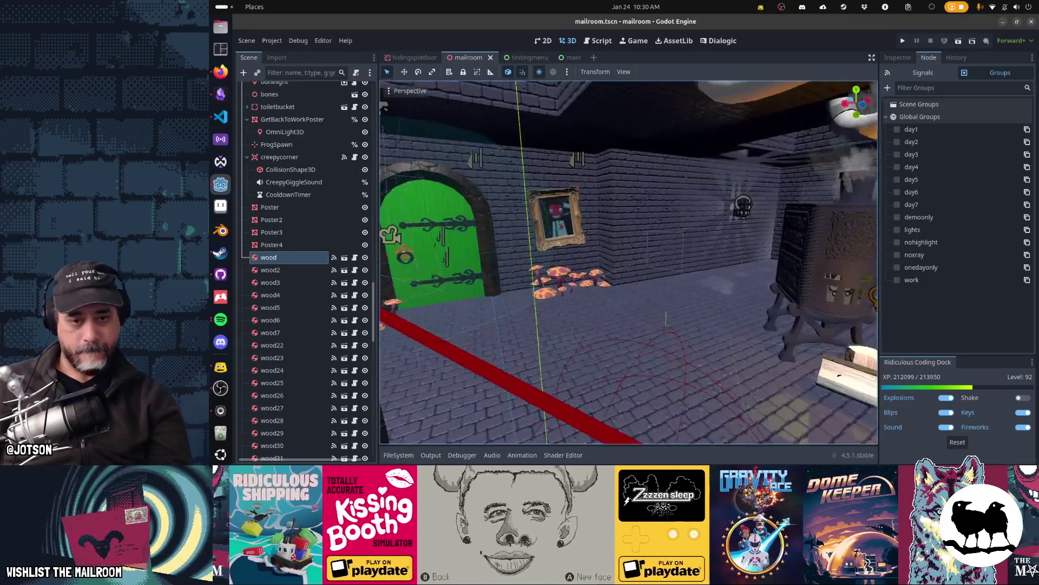
{"action": "key", "text": "w"}
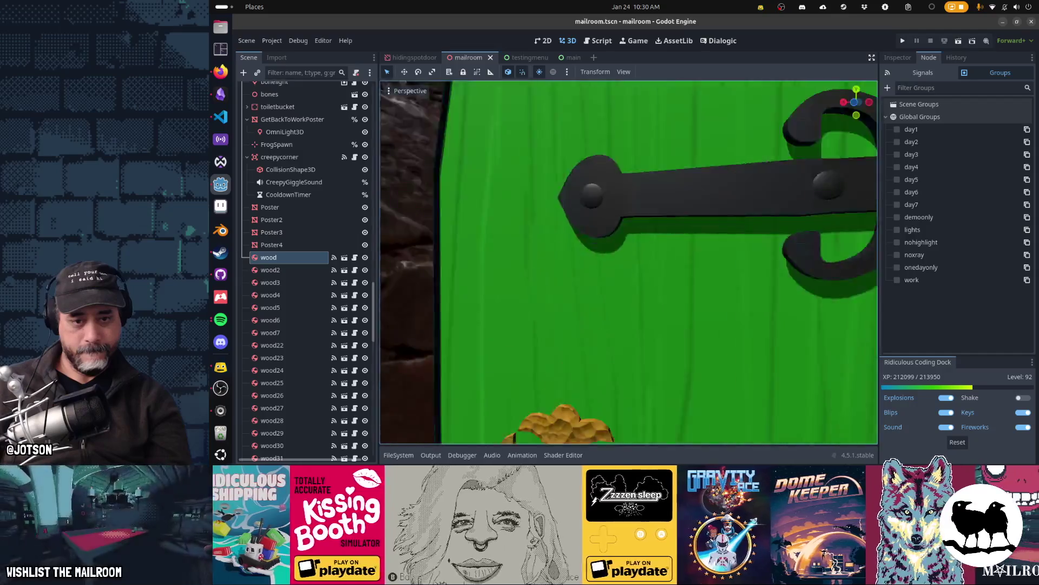
{"action": "key", "text": "w"}
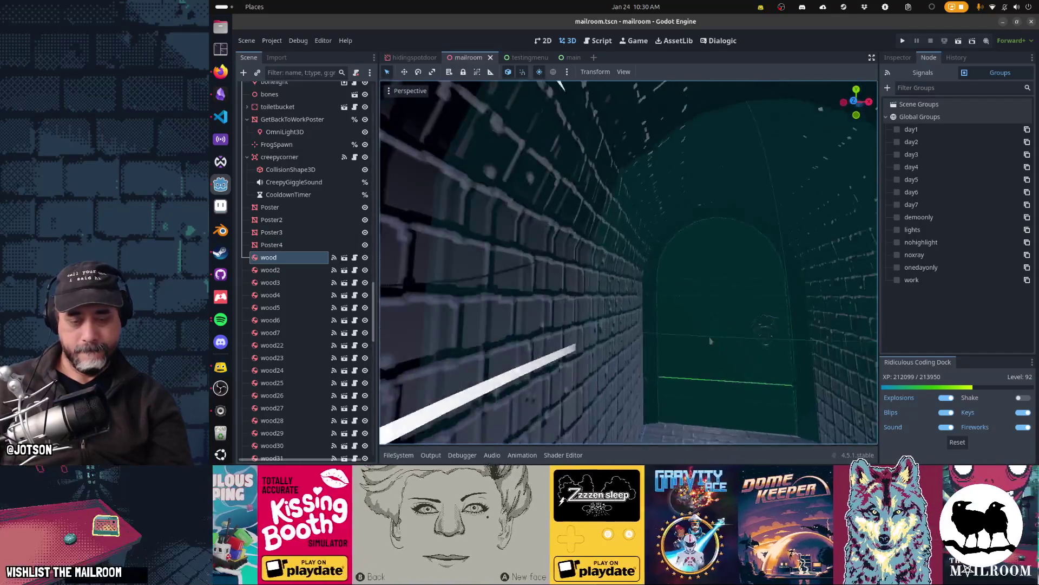
{"action": "key", "text": "w"}
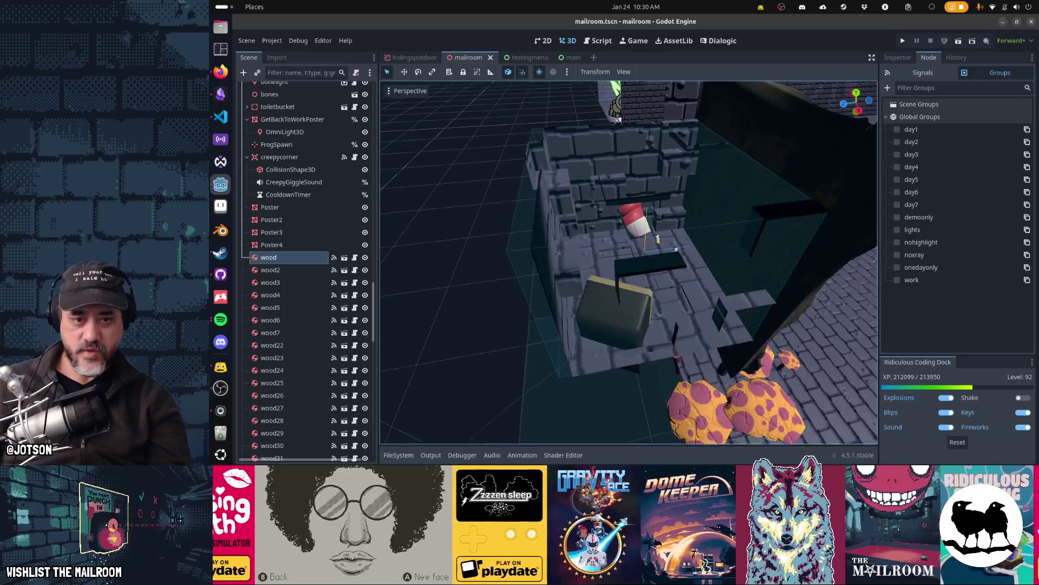
{"action": "key", "text": "s"}
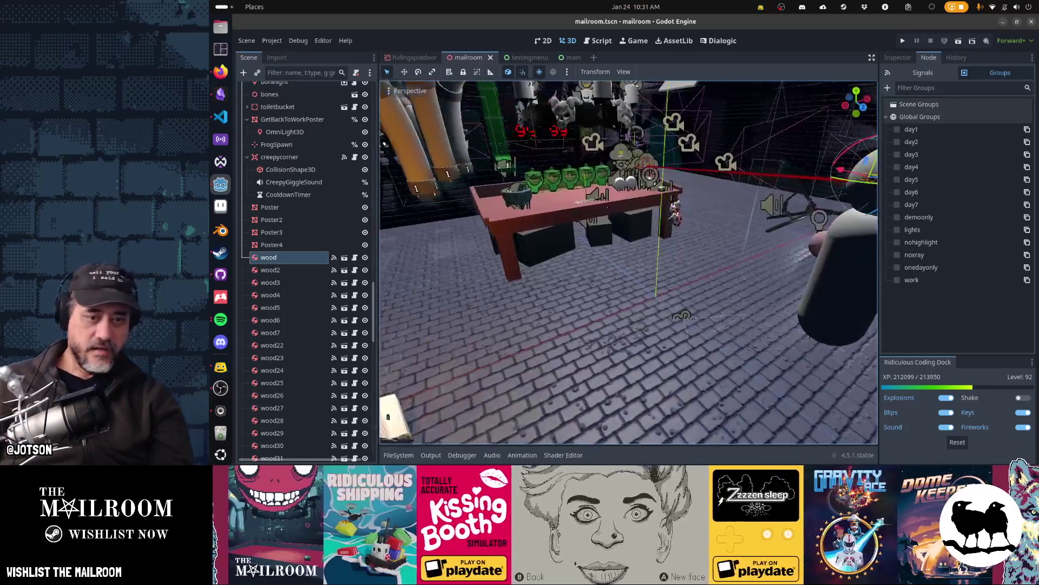
{"action": "key", "text": "ctrl+F3"}
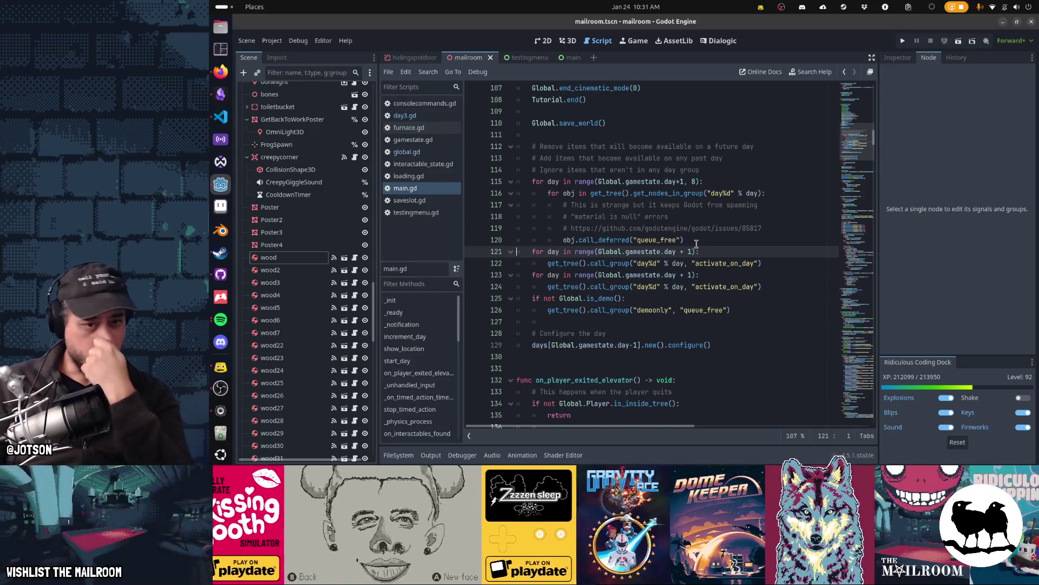
{"action": "key", "text": "Down"}
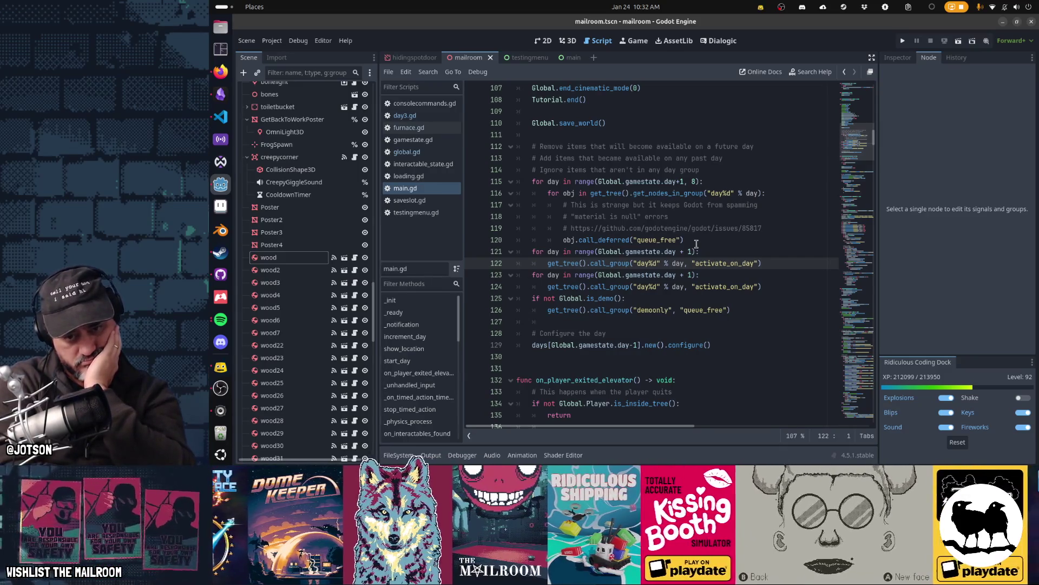
{"action": "key", "text": "Up"}
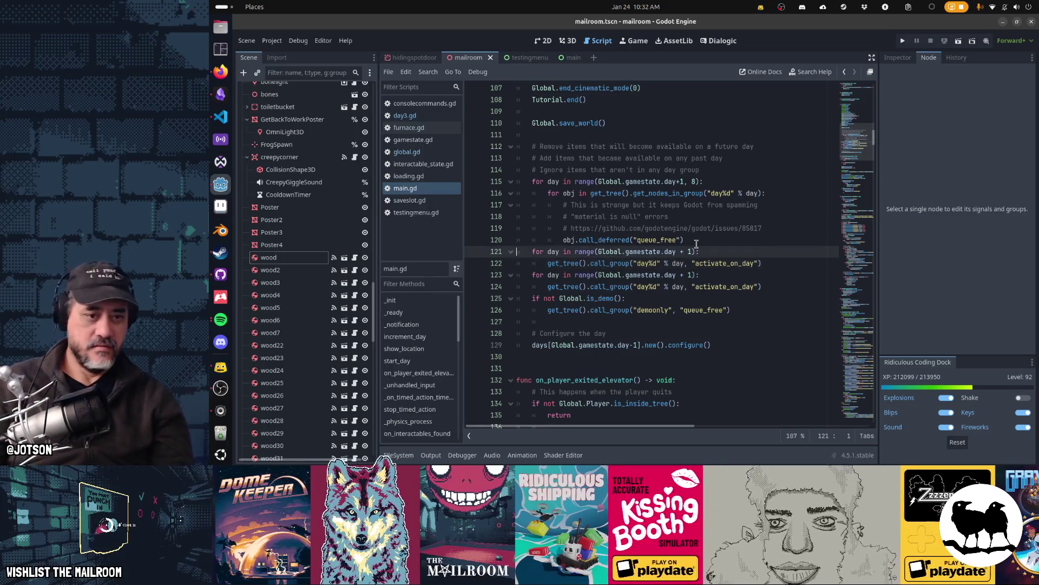
Step: Cut the duplicate day loop, then search the project for activate_on_day and open the seekerjumpscaremanager.gd match
{"action": "key", "text": "ctrl+x"}
{"action": "key", "text": "ctrl+x"}
{"action": "key", "text": "ctrl+shift+f"}
{"action": "type", "text": "activa"}
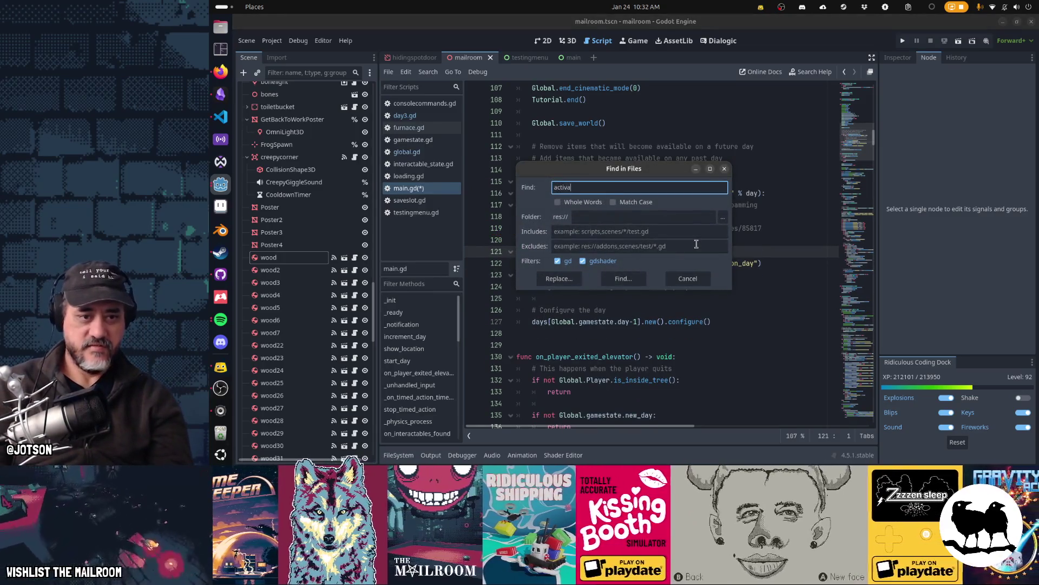
{"action": "type", "text": "y"}
{"action": "key", "text": "Return"}
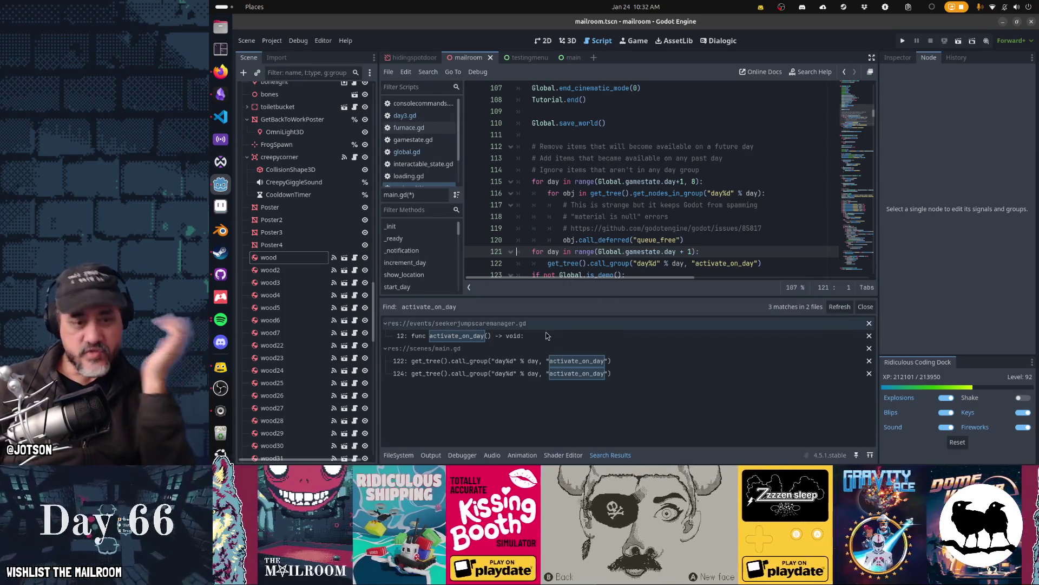
{"action": "left_click", "coordinate": [546, 335]}
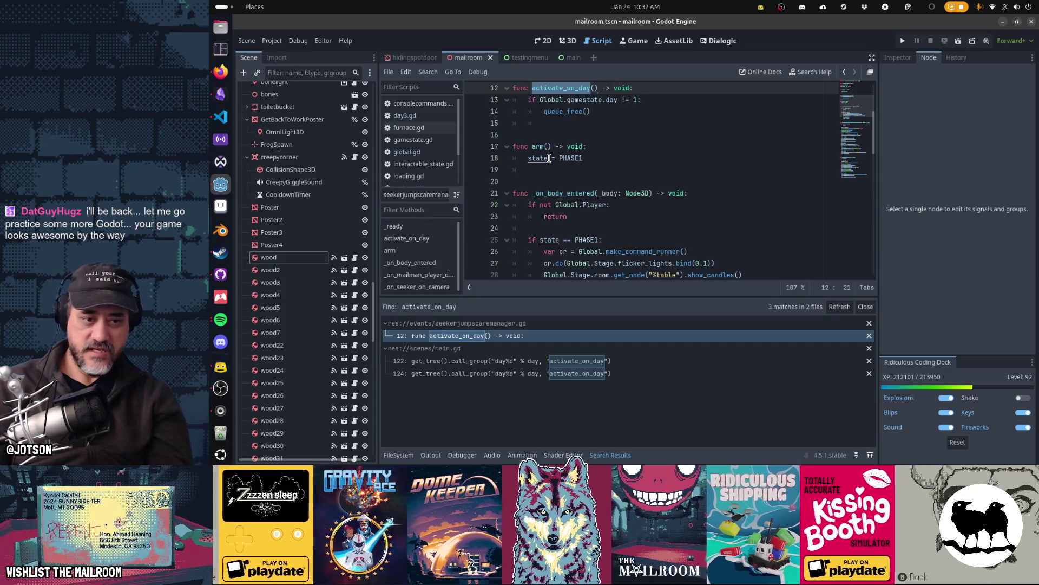
Step: Delete the activate_on_day function from seekerjumpscaremanager.gd and save the script
{"action": "left_click", "coordinate": [631, 88]}
{"action": "key", "text": "ctrl+shift+k"}
{"action": "key", "text": "ctrl+shift+k"}
{"action": "key", "text": "ctrl+shift+k"}
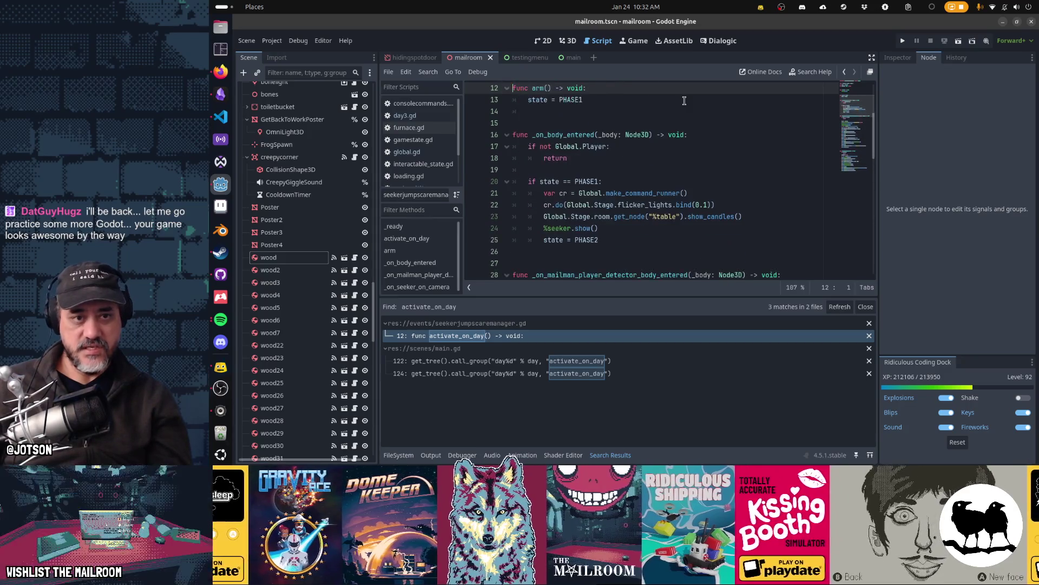
{"action": "scroll", "coordinate": [634, 165], "scroll_direction": "up", "scroll_amount": 4}
{"action": "key", "text": "ctrl+s"}
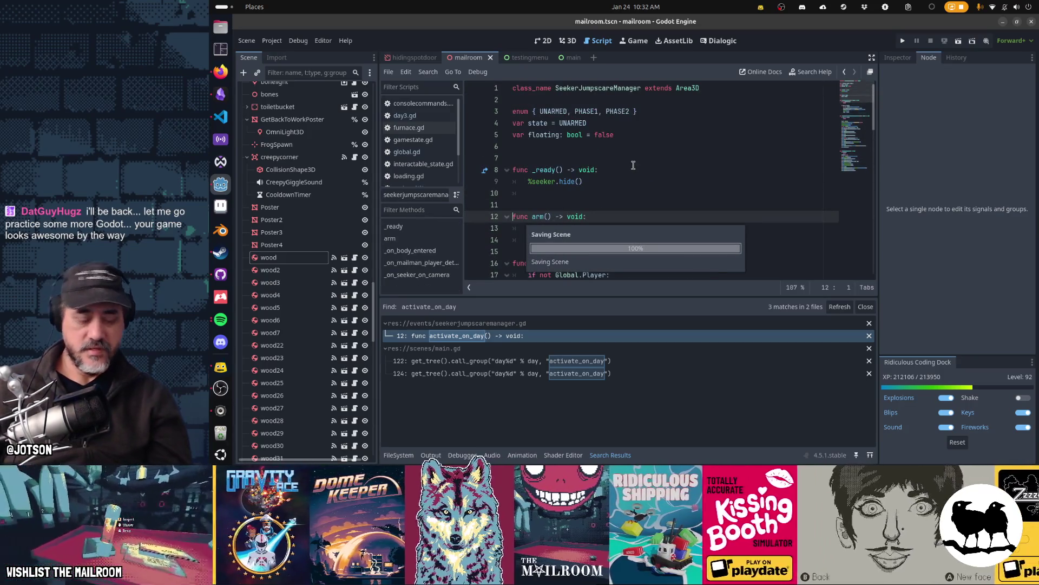
Step: Open day1.gd and jump to the SeekerJumpscareEvent definition from line 33
{"action": "key", "text": "shift+alt+o"}
{"action": "type", "text": "day1.g"}
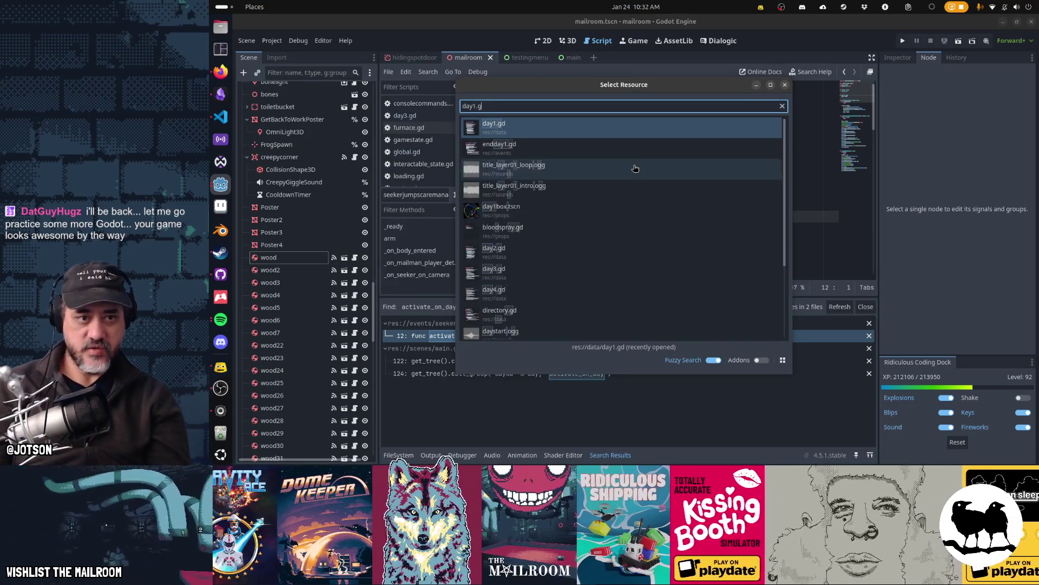
{"action": "key", "text": "Return"}
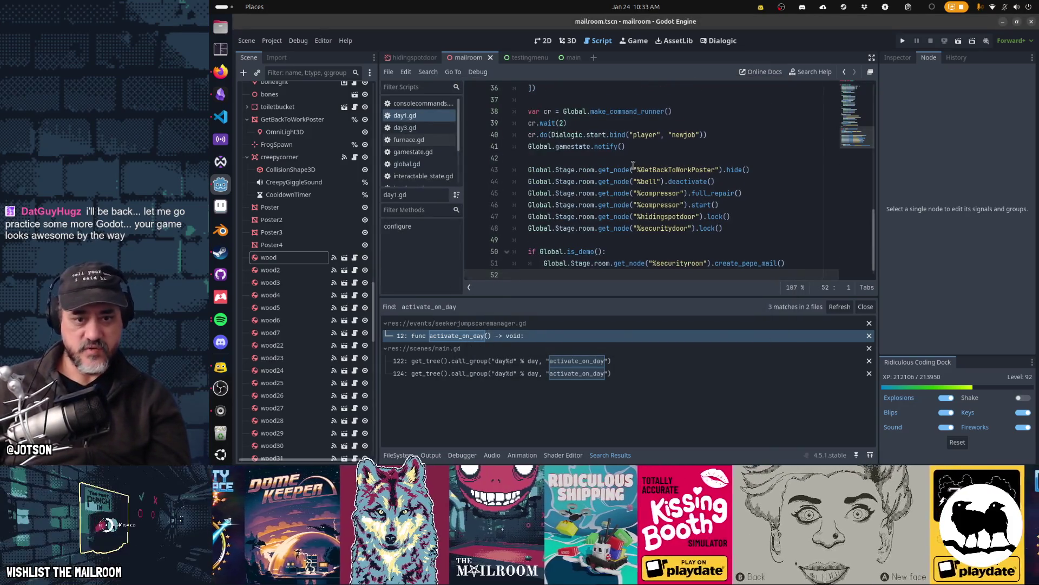
{"action": "scroll", "coordinate": [634, 165], "scroll_direction": "down", "scroll_amount": 1}
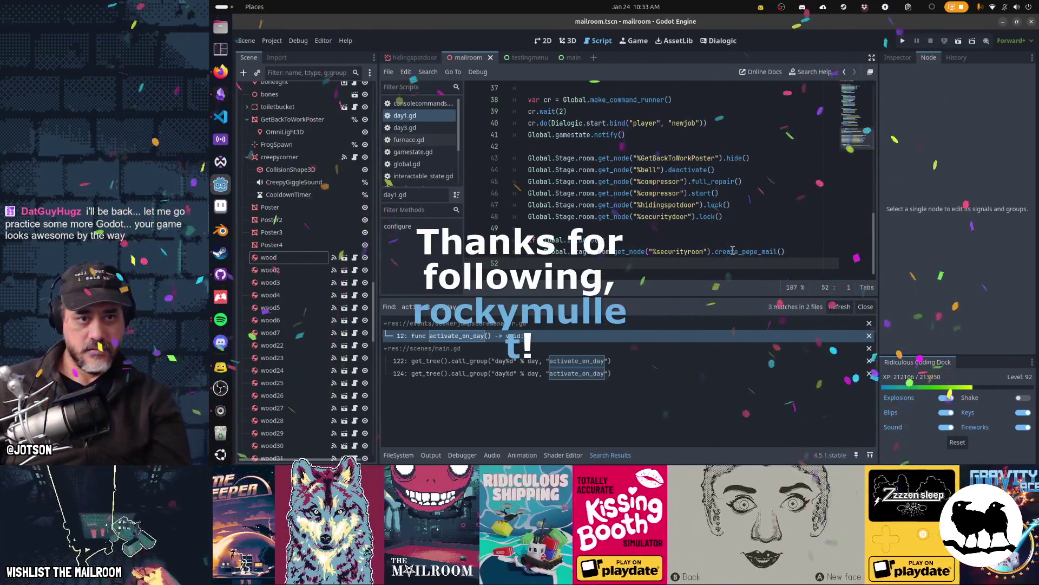
{"action": "scroll", "coordinate": [733, 250], "scroll_direction": "up", "scroll_amount": 4}
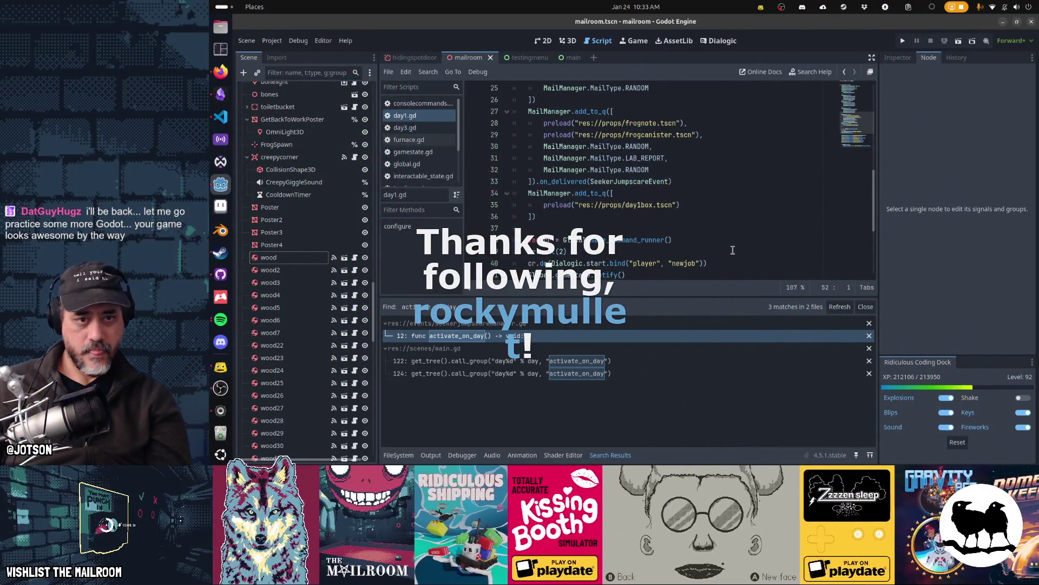
{"action": "scroll", "coordinate": [732, 250], "scroll_direction": "up", "scroll_amount": 4}
{"action": "scroll", "coordinate": [733, 250], "scroll_direction": "up", "scroll_amount": 4}
{"action": "scroll", "coordinate": [732, 251], "scroll_direction": "down", "scroll_amount": 3}
{"action": "scroll", "coordinate": [732, 250], "scroll_direction": "down", "scroll_amount": 4}
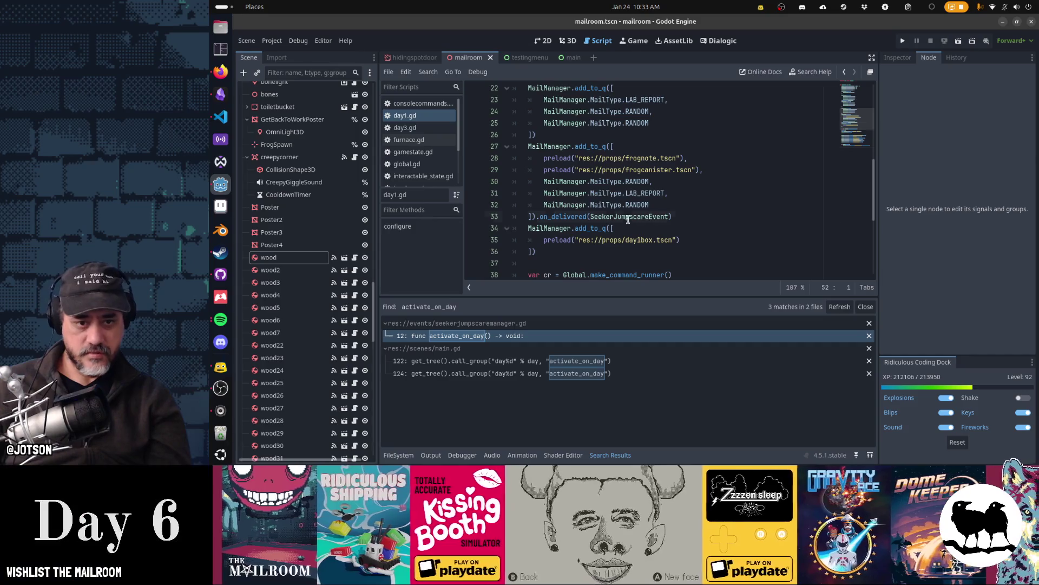
{"action": "double_click", "coordinate": [687, 214]}
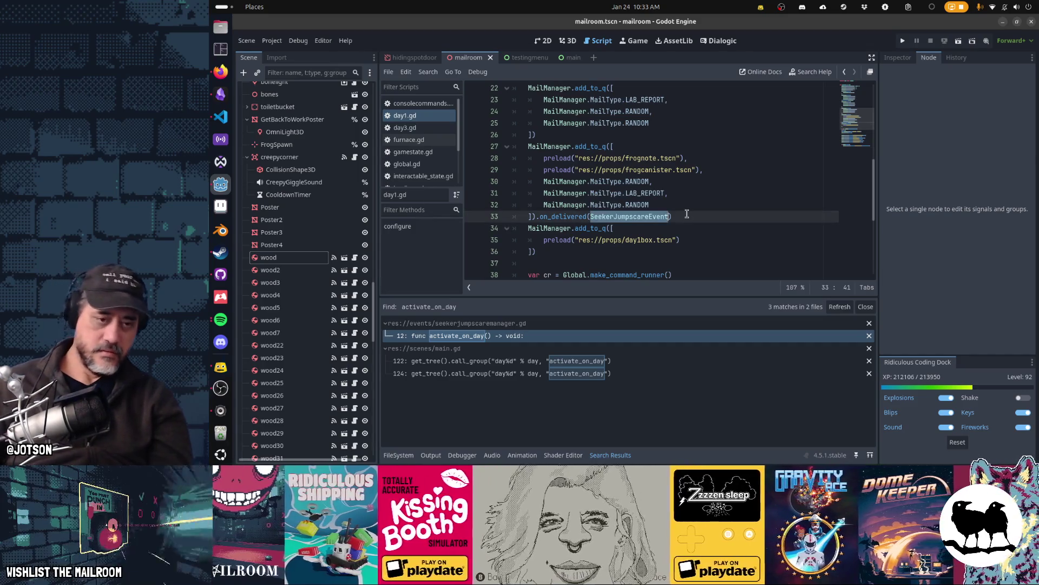
{"action": "left_click", "coordinate": [639, 218], "text": "ctrl"}
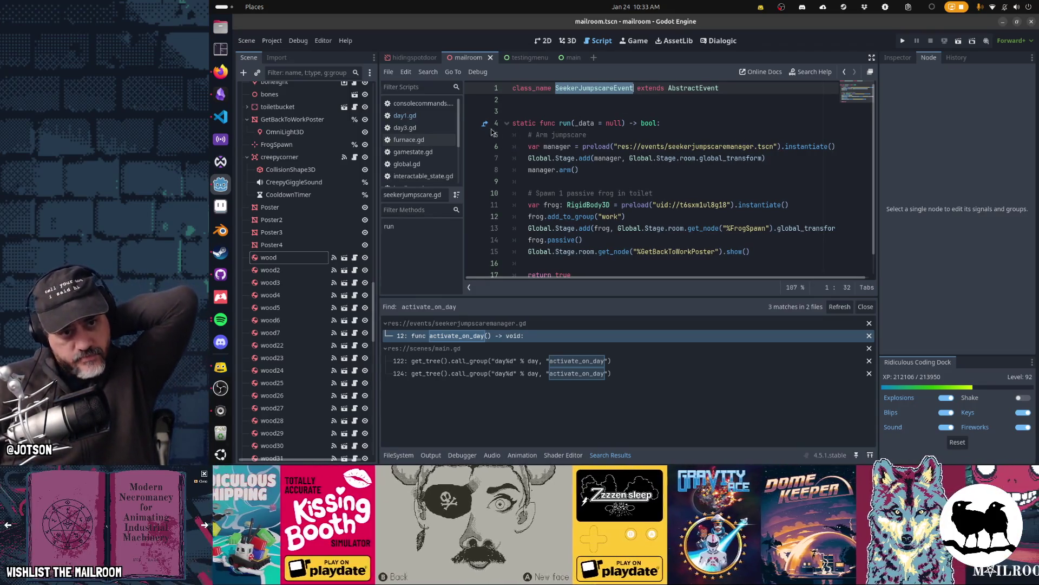
Step: Close the seekerjumpscare and day1 scripts, open day3.gd with search results collapsed, then go to Obsidian
{"action": "scroll", "coordinate": [431, 153], "scroll_direction": "down", "scroll_amount": 3}
{"action": "scroll", "coordinate": [430, 153], "scroll_direction": "down", "scroll_amount": 1}
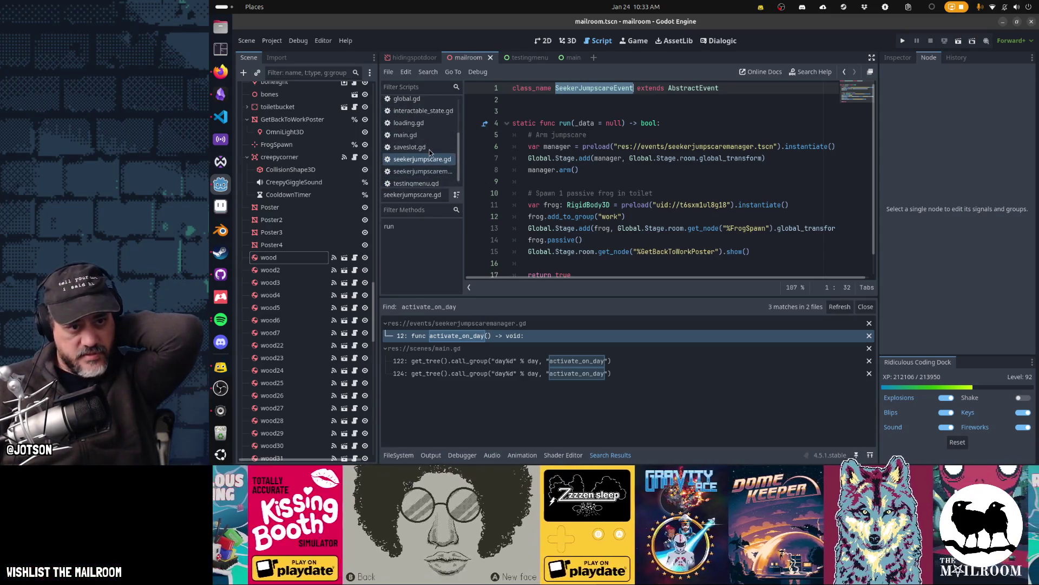
{"action": "middle_click", "coordinate": [433, 160]}
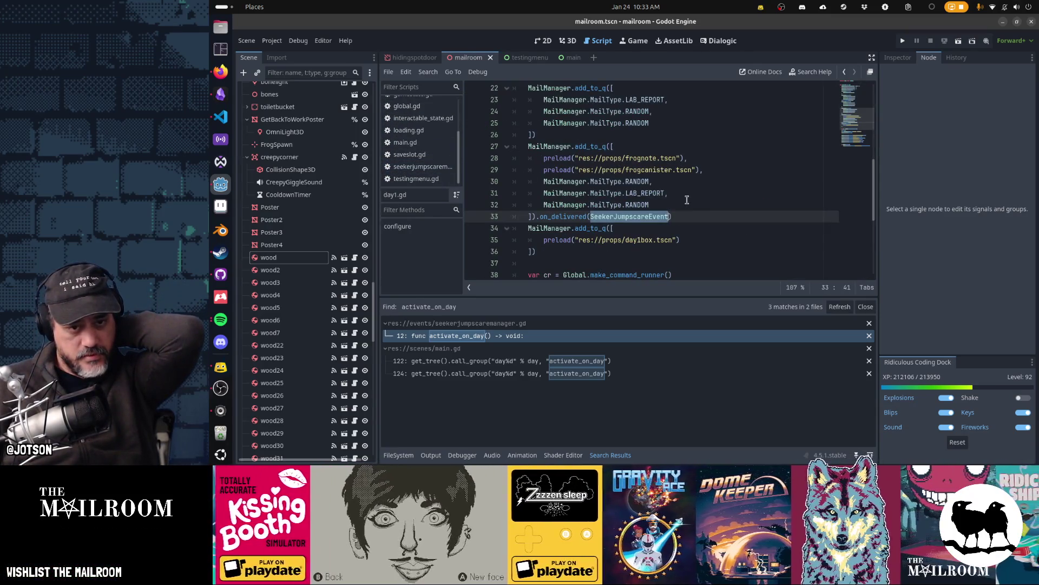
{"action": "scroll", "coordinate": [431, 135], "scroll_direction": "up", "scroll_amount": 3}
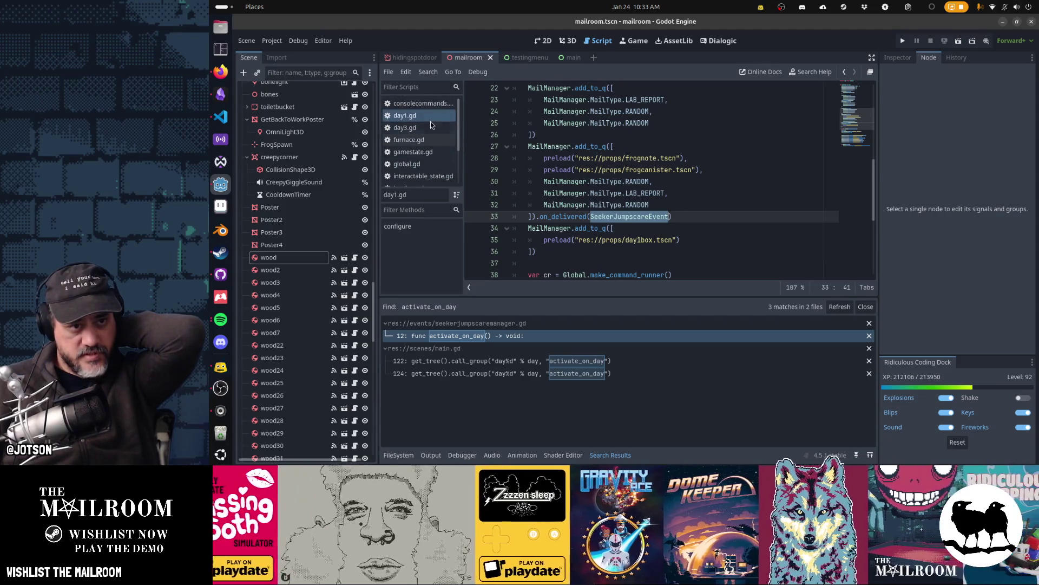
{"action": "middle_click", "coordinate": [431, 122]}
{"action": "left_click", "coordinate": [428, 116]}
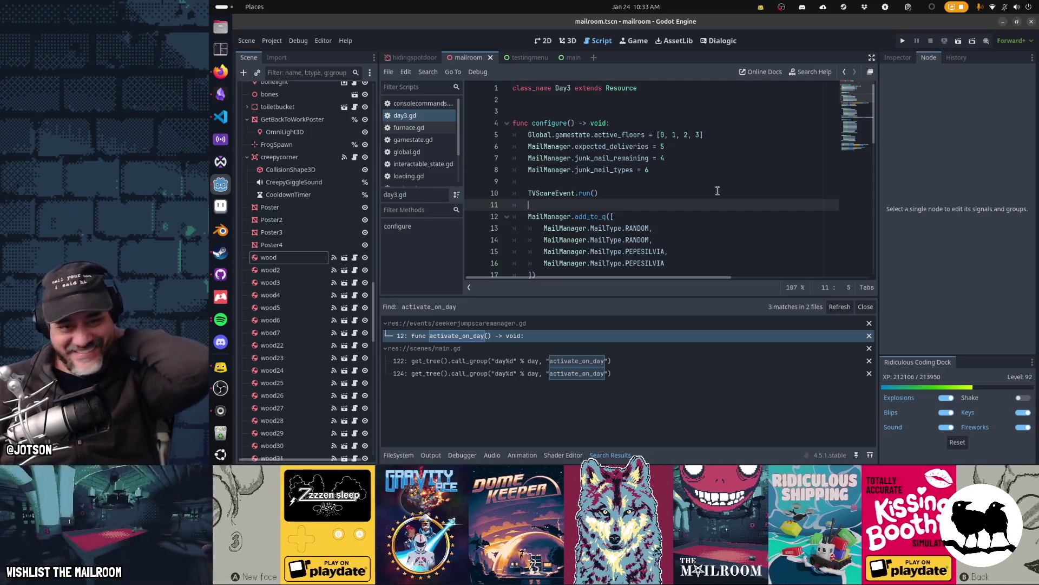
{"action": "left_click", "coordinate": [610, 455]}
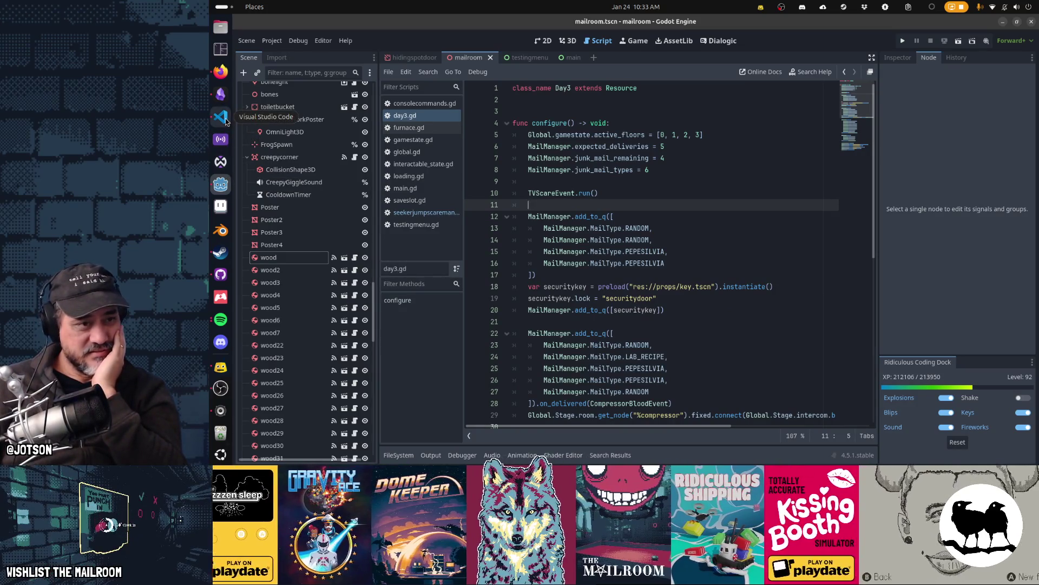
{"action": "left_click", "coordinate": [220, 94]}
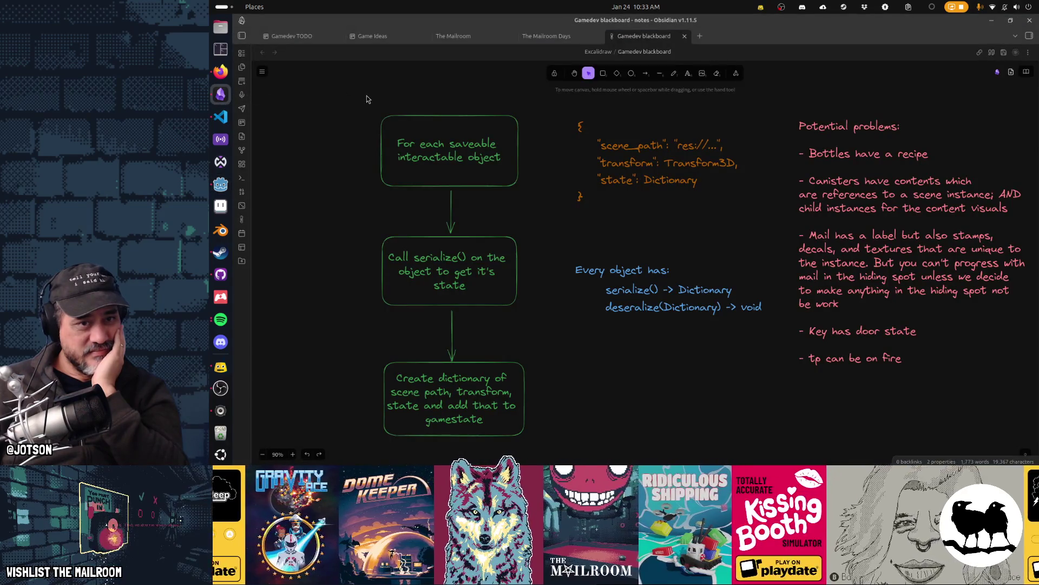
Step: On the Gamedev TODO board, switch Obsidian's theme to Things
{"action": "left_click", "coordinate": [293, 37]}
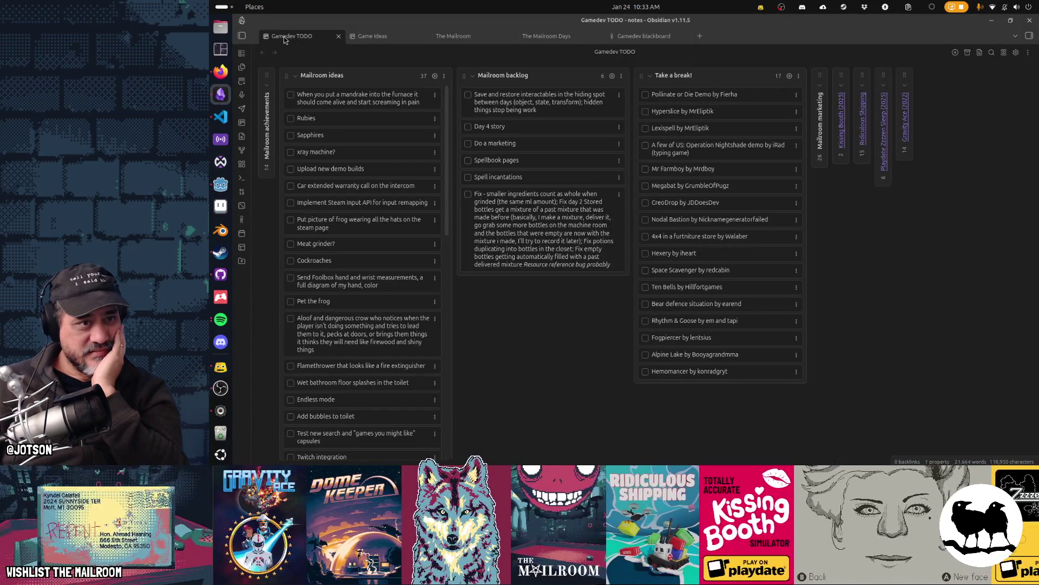
{"action": "left_click", "coordinate": [1017, 54]}
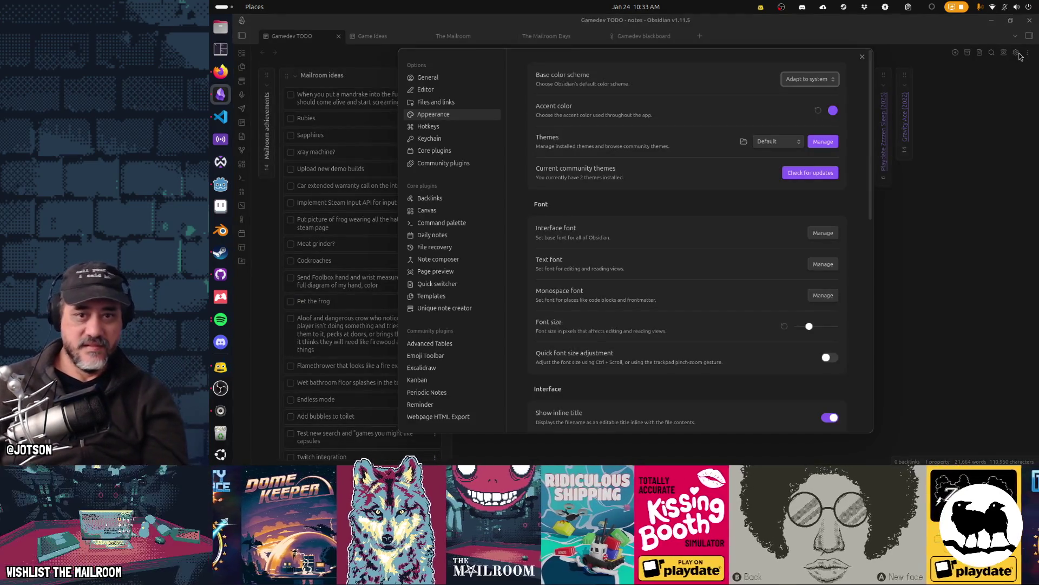
{"action": "left_click", "coordinate": [765, 144]}
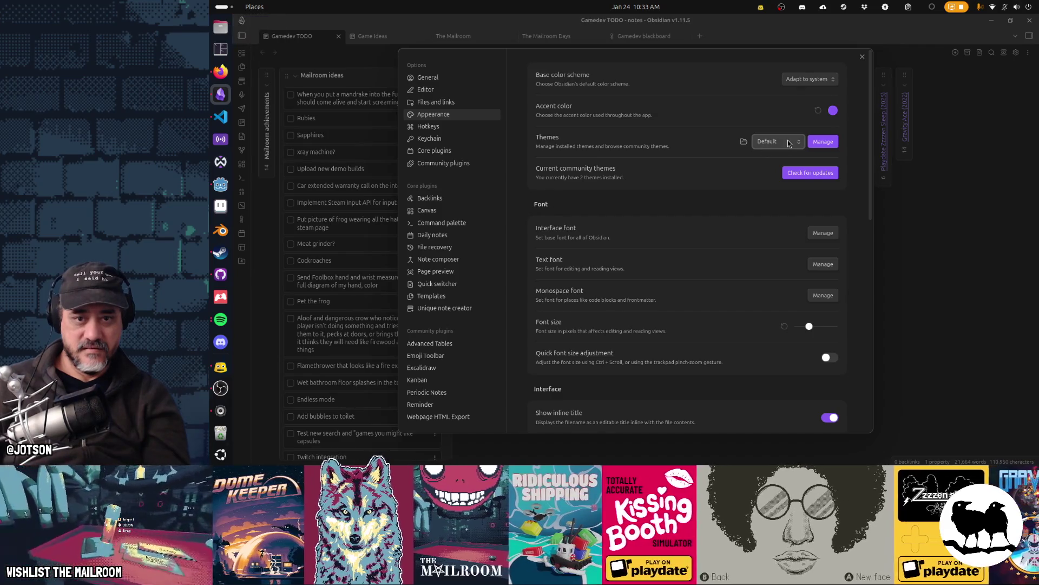
{"action": "left_click", "coordinate": [274, 42]}
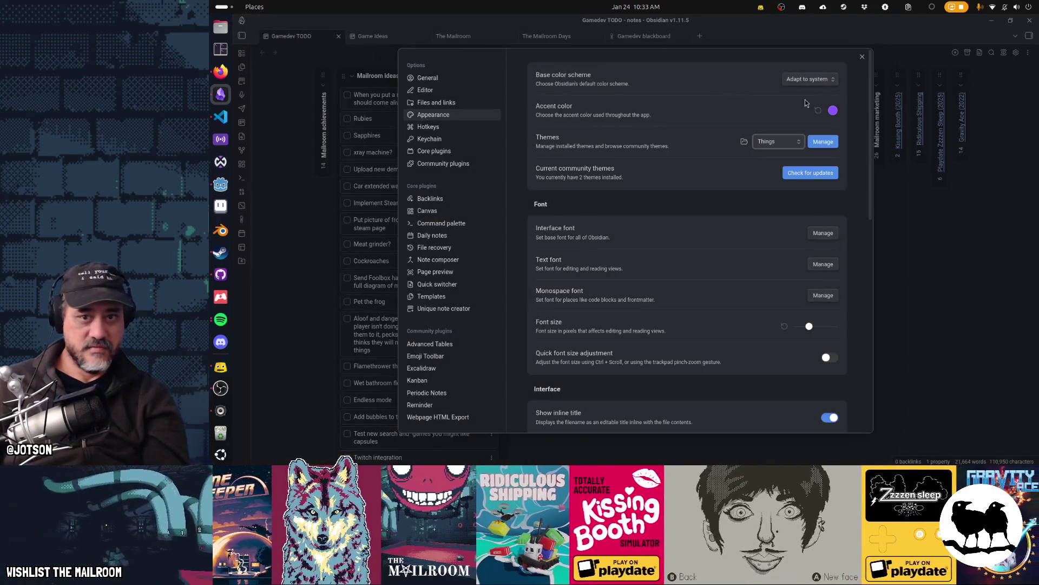
{"action": "left_click", "coordinate": [823, 142]}
{"action": "left_click", "coordinate": [863, 58]}
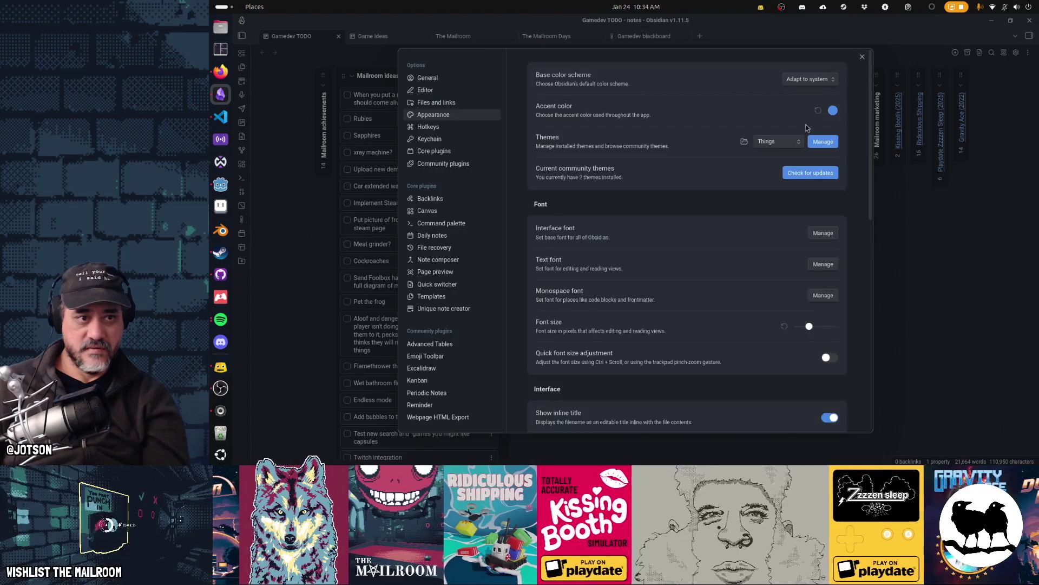
{"action": "left_click", "coordinate": [861, 58]}
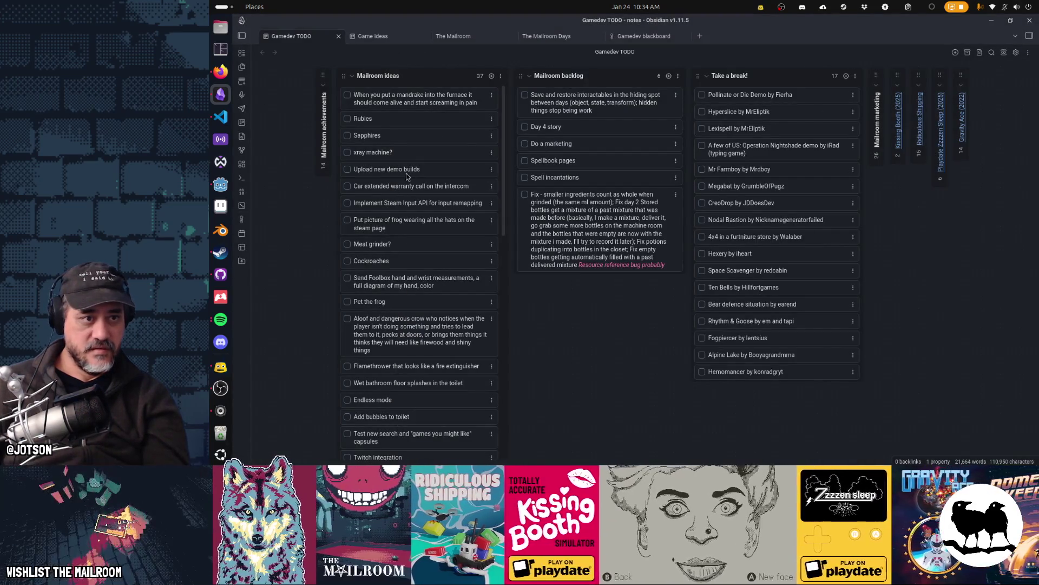
Step: Add a 'Who is Pepe Silvia?!' card to Mailroom achievements, then return to Godot
{"action": "left_click", "coordinate": [322, 85]}
{"action": "left_click", "coordinate": [414, 76]}
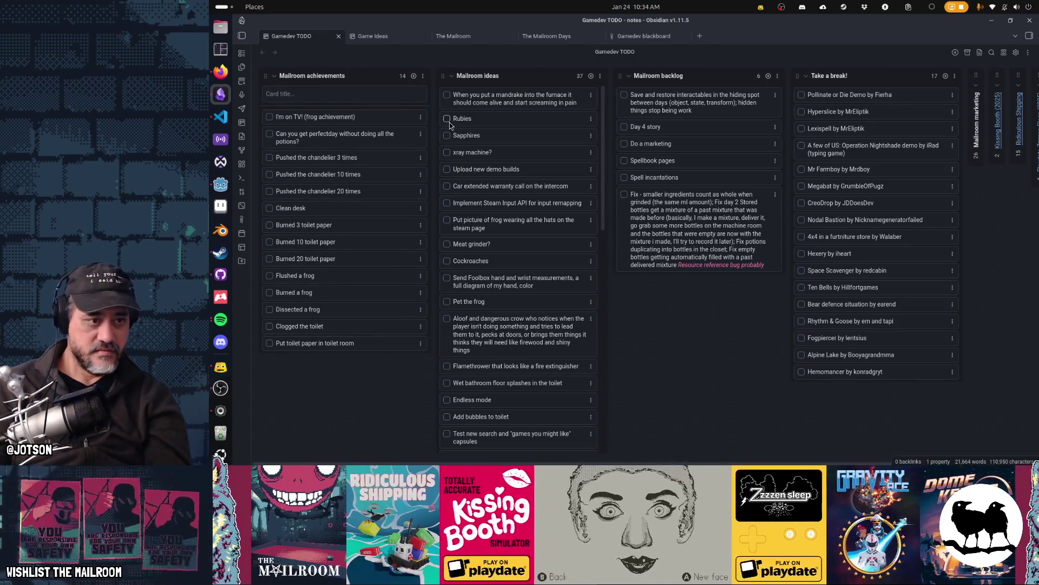
{"action": "type", "text": "Foun"}
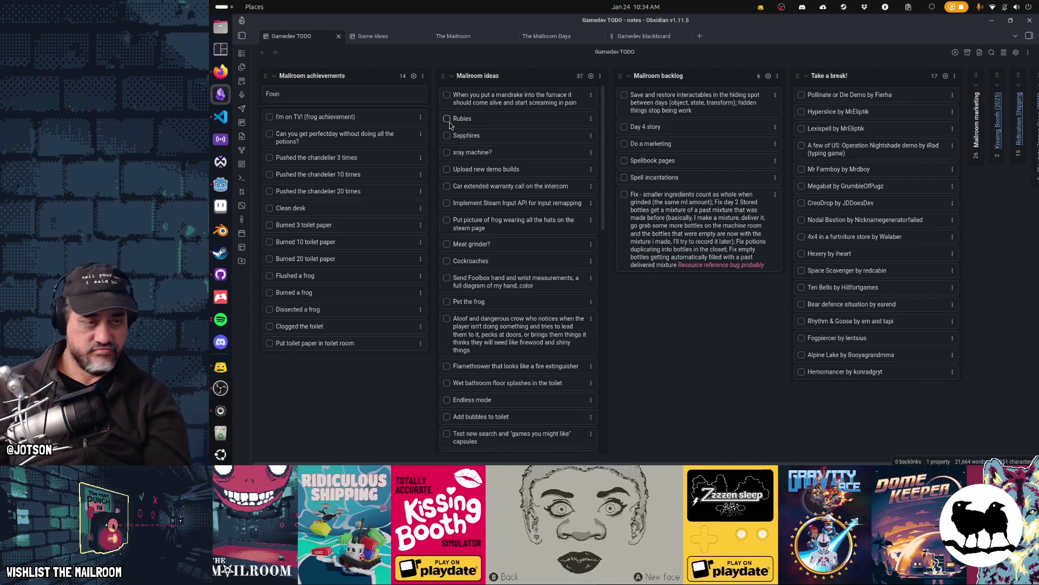
{"action": "key", "text": "ctrl+BackSpace"}
{"action": "type", "text": "Whjo"}
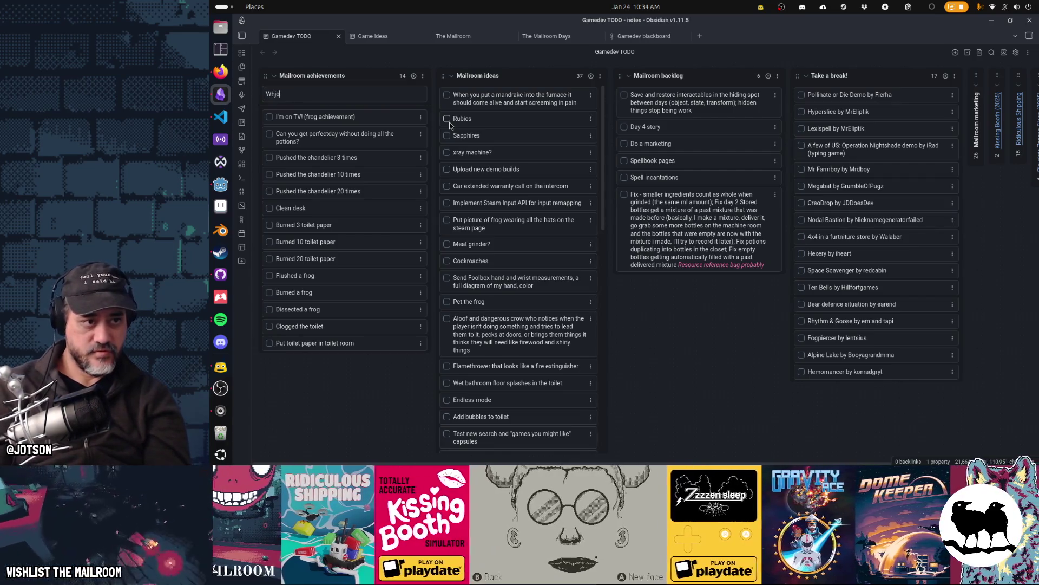
{"action": "type", "text": " is Pepe Silvia?!"}
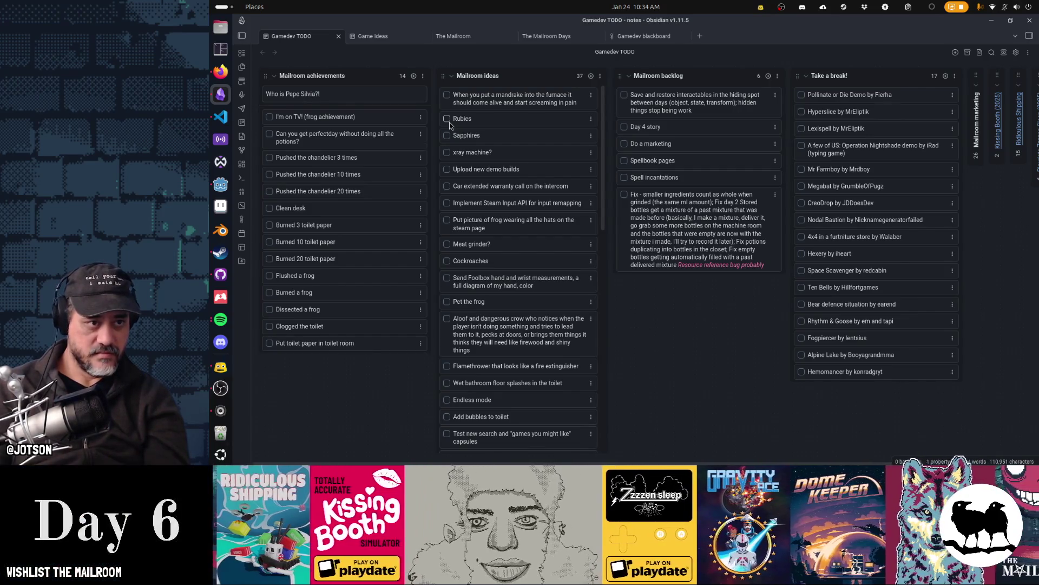
{"action": "key", "text": "Return"}
{"action": "key", "text": "Escape"}
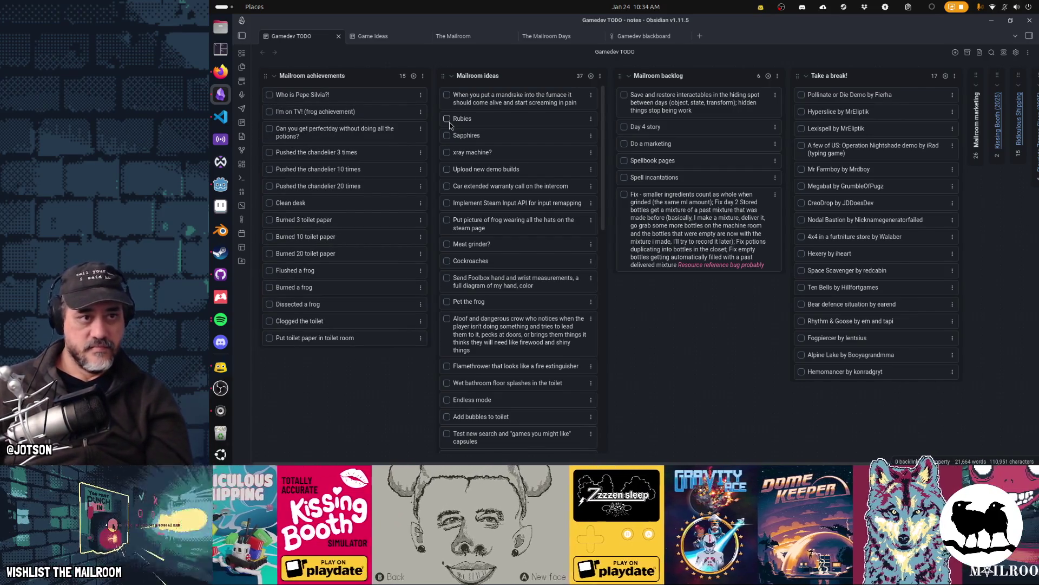
{"action": "key", "text": "alt+Tab"}
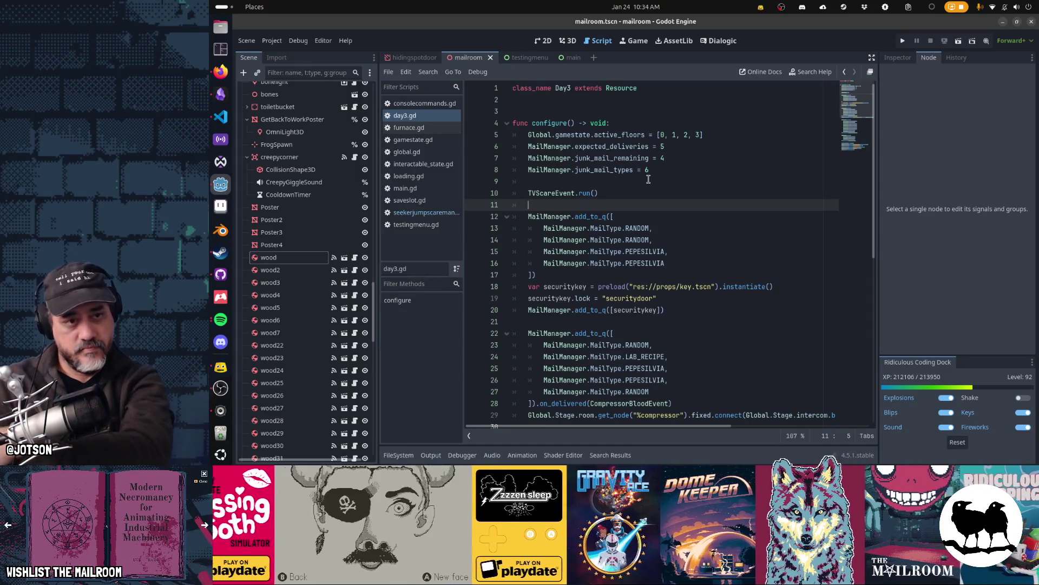
Step: Close the furnace, saveslot, seekerjumpscaremanager, testingmenu and loading scripts
{"action": "middle_click", "coordinate": [428, 131]}
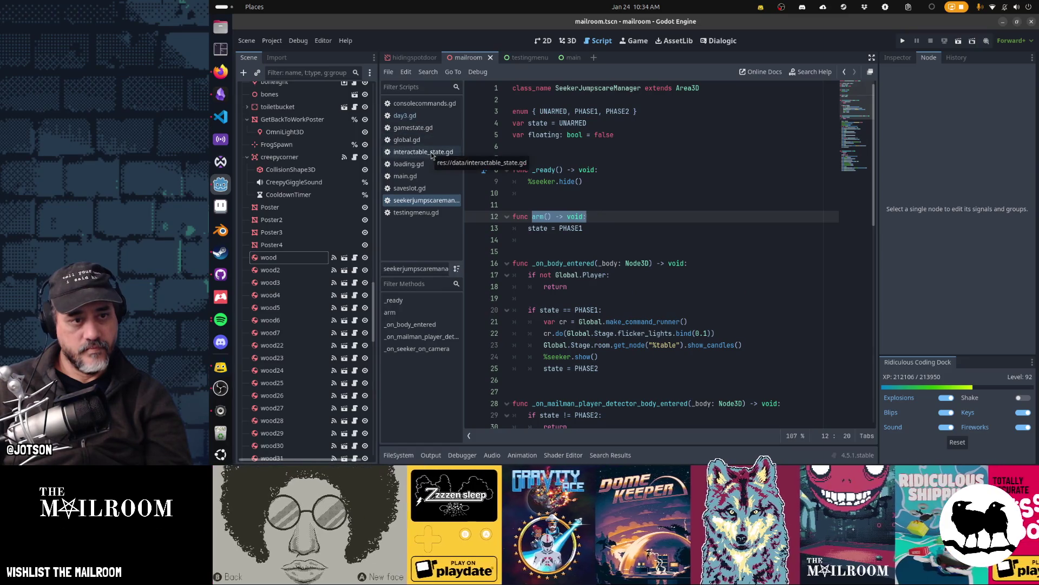
{"action": "middle_click", "coordinate": [426, 187]}
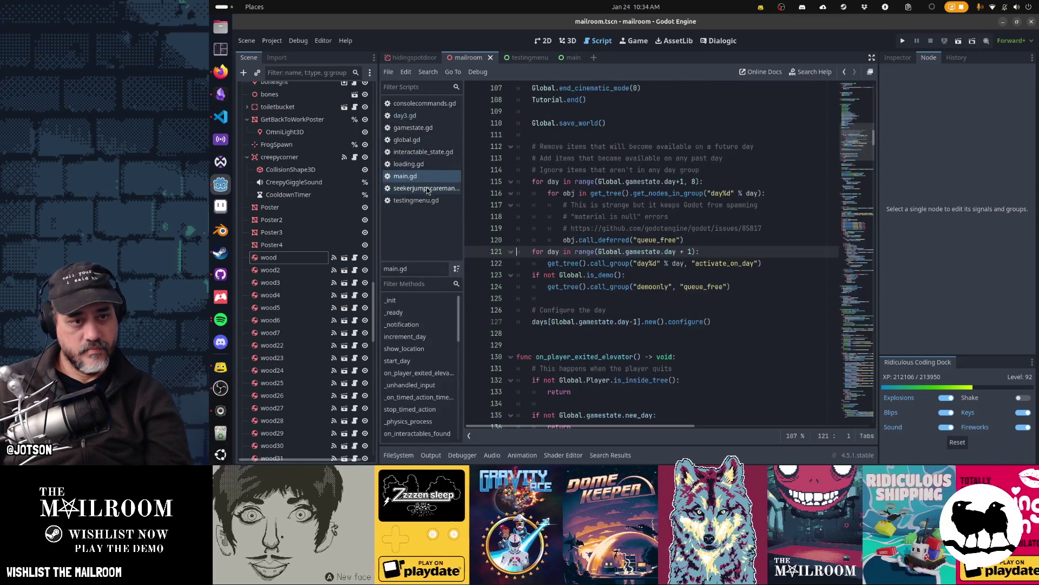
{"action": "middle_click", "coordinate": [427, 188]}
{"action": "middle_click", "coordinate": [428, 189]}
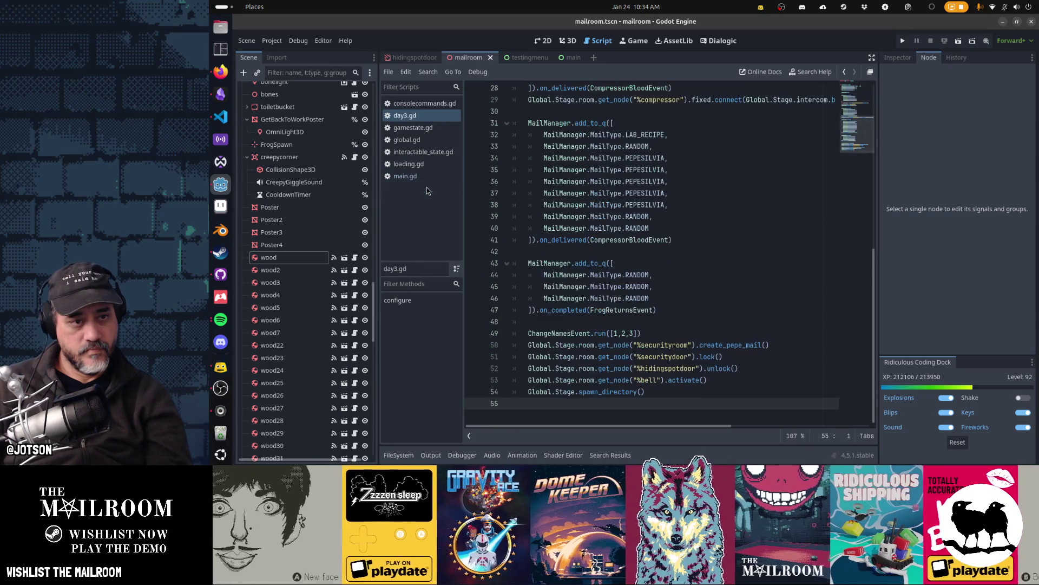
{"action": "middle_click", "coordinate": [426, 164]}
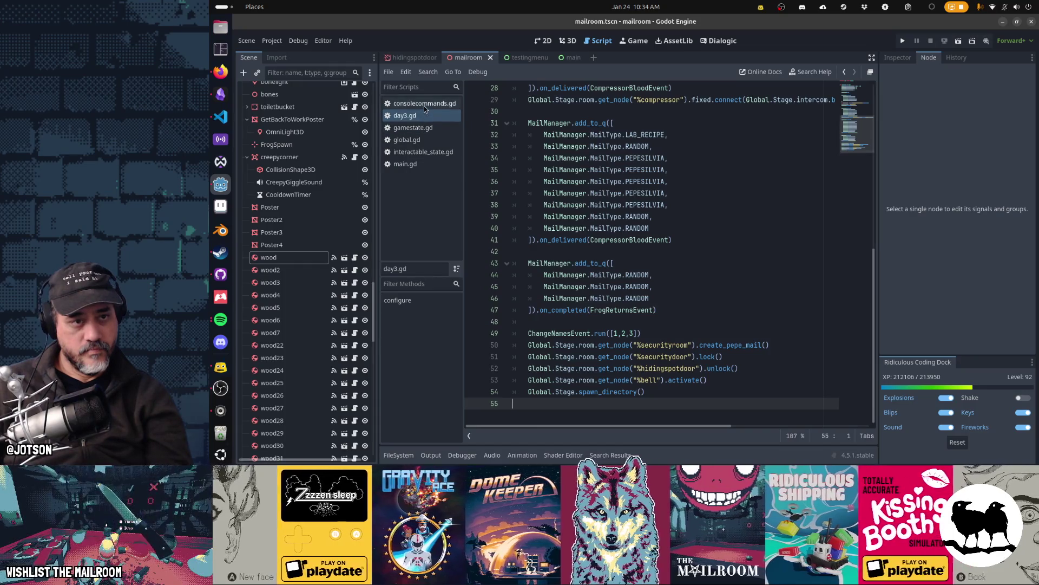
Step: Review main.gd's activate_on_day day loop, then select the wood node in the Scene tree
{"action": "left_click", "coordinate": [422, 164]}
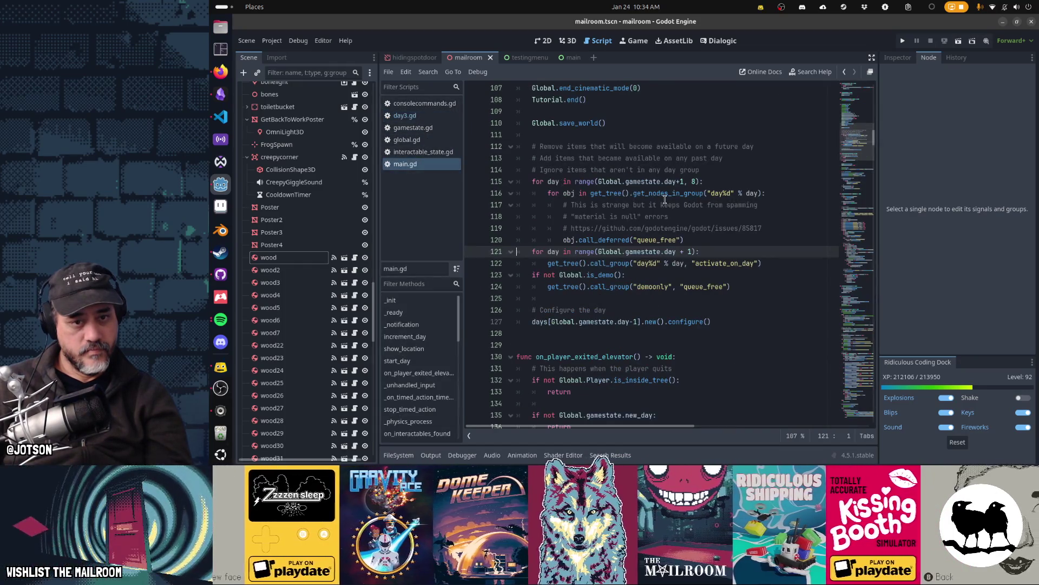
{"action": "mouse_move", "coordinate": [664, 199]}
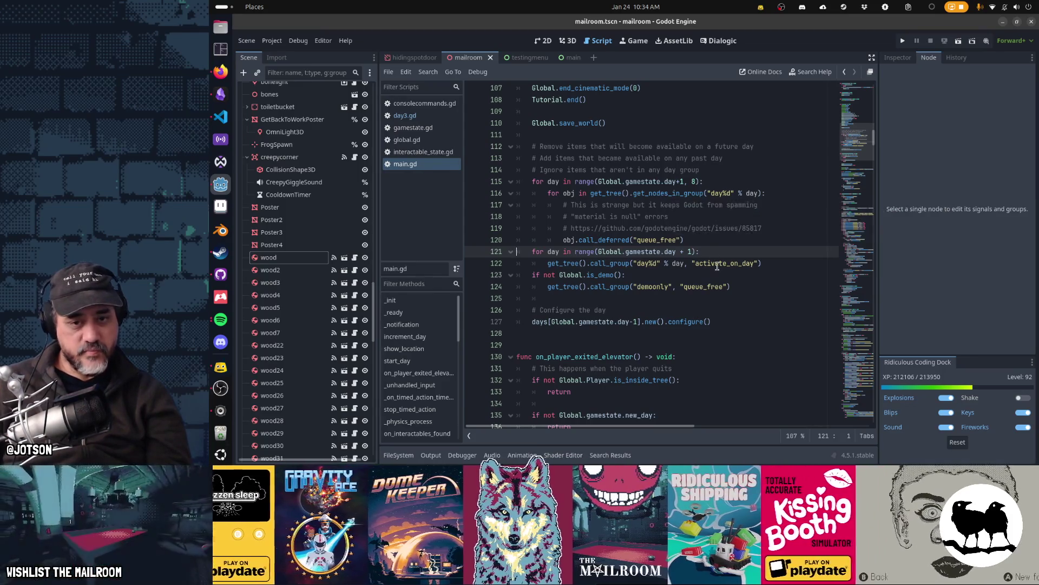
{"action": "double_click", "coordinate": [725, 263]}
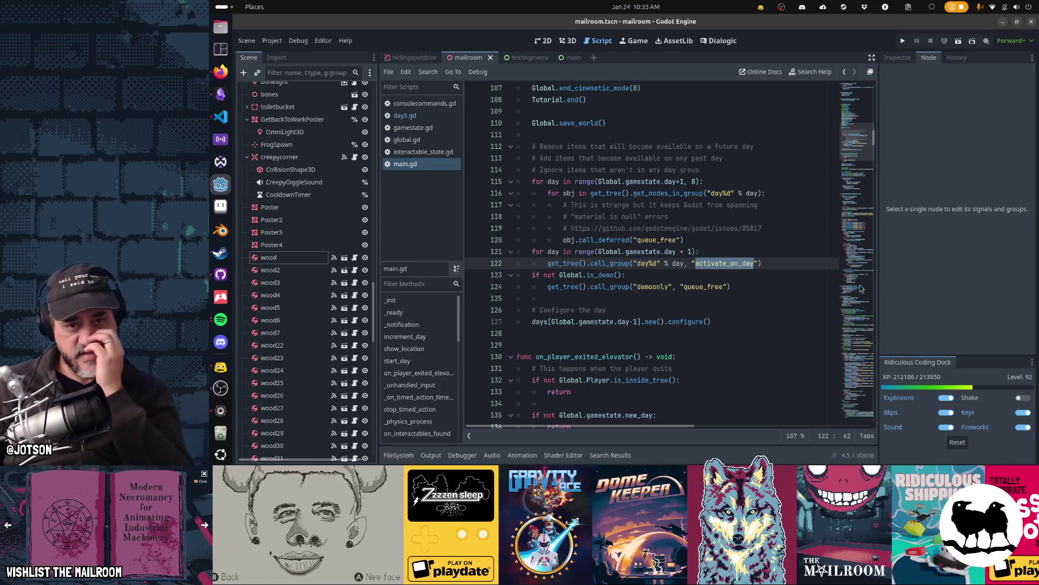
{"action": "key", "text": "Up"}
{"action": "key", "text": "Up"}
{"action": "key", "text": "Up"}
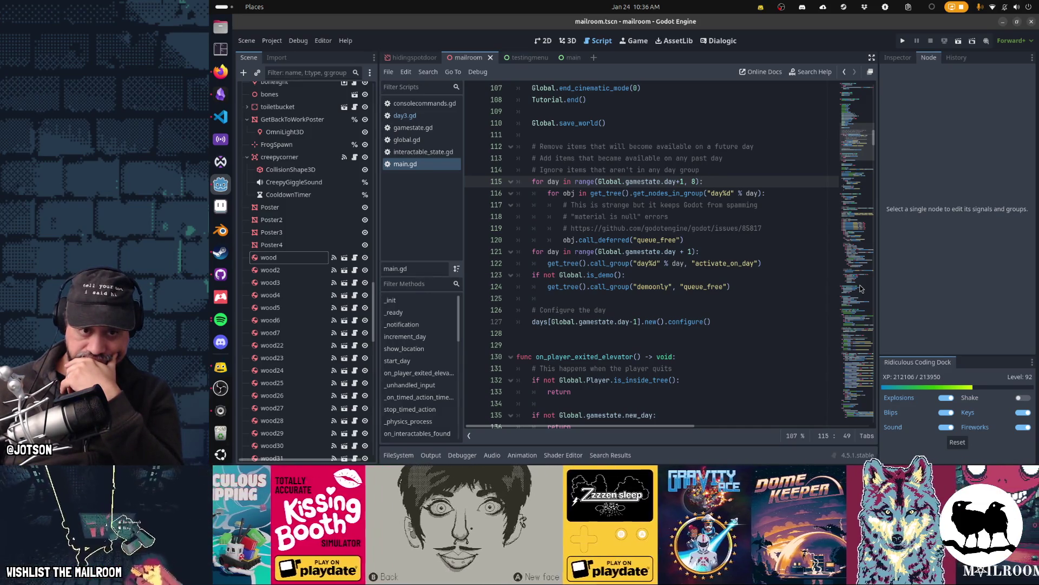
{"action": "key", "text": "Down"}
{"action": "key", "text": "Down"}
{"action": "key", "text": "Down"}
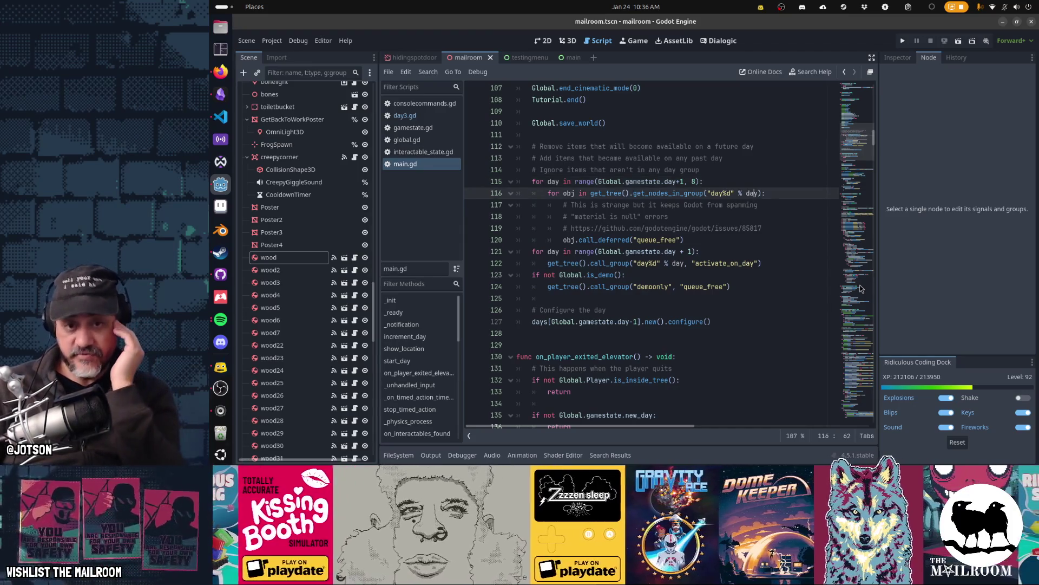
{"action": "key", "text": "Down"}
{"action": "key", "text": "Down"}
{"action": "key", "text": "Down"}
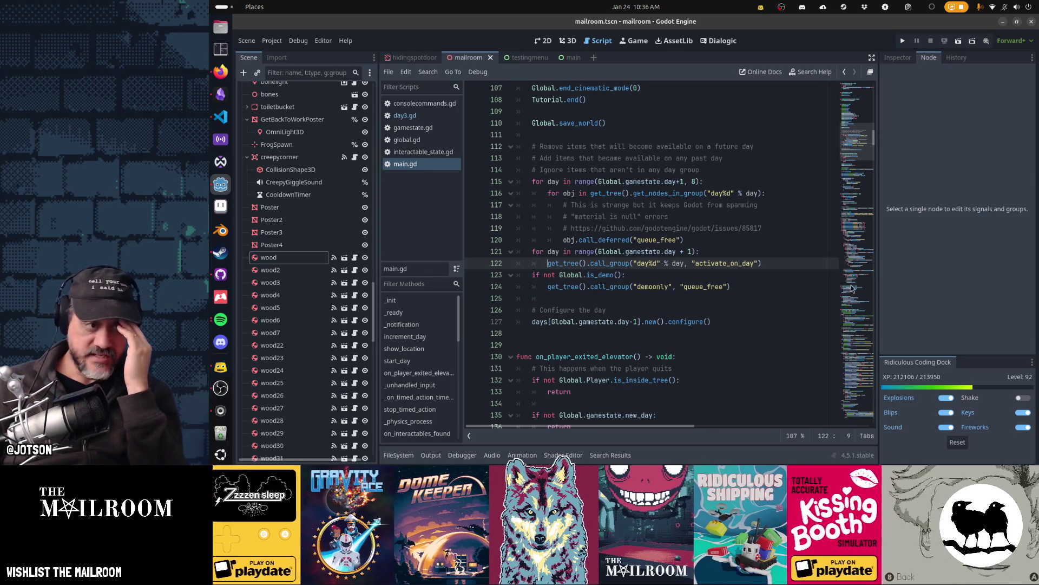
{"action": "left_click", "coordinate": [302, 259]}
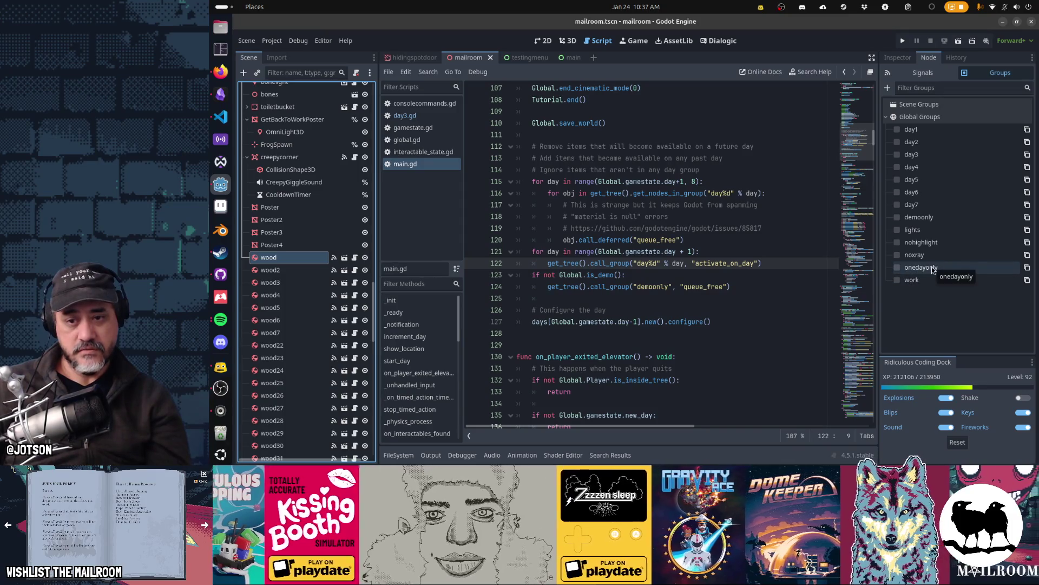
Step: Add wood to onedayonly, then select tv and rename the onedayonly group to saveable
{"action": "left_click", "coordinate": [932, 268]}
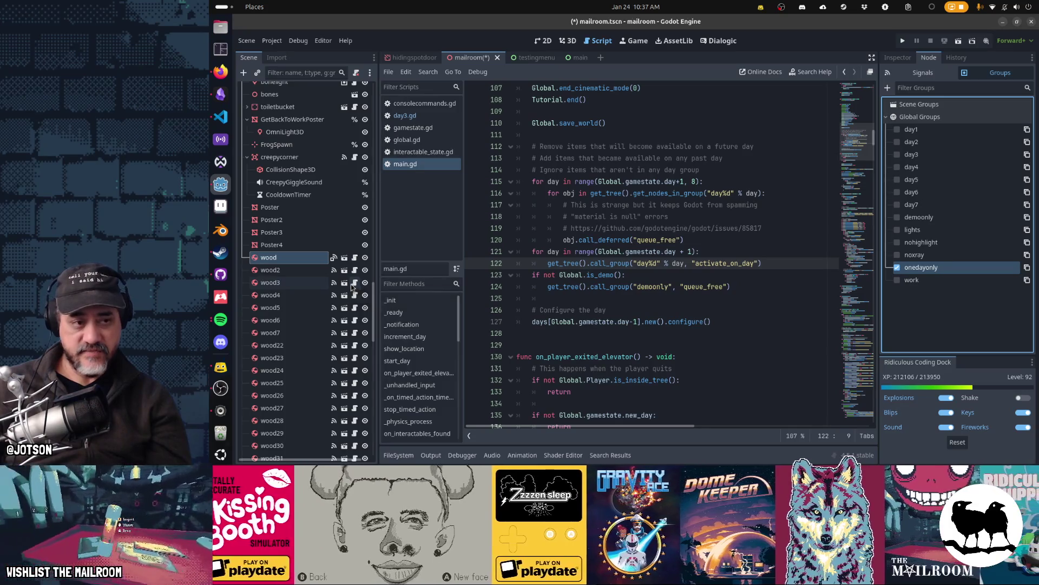
{"action": "scroll", "coordinate": [351, 287], "scroll_direction": "down", "scroll_amount": 10}
{"action": "scroll", "coordinate": [351, 286], "scroll_direction": "down", "scroll_amount": 2}
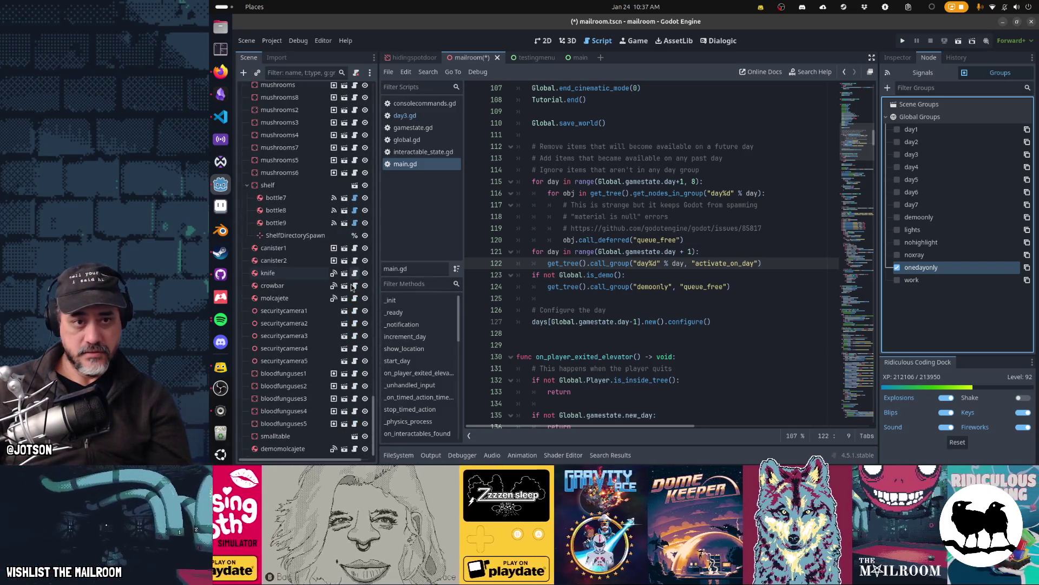
{"action": "left_click", "coordinate": [310, 320]}
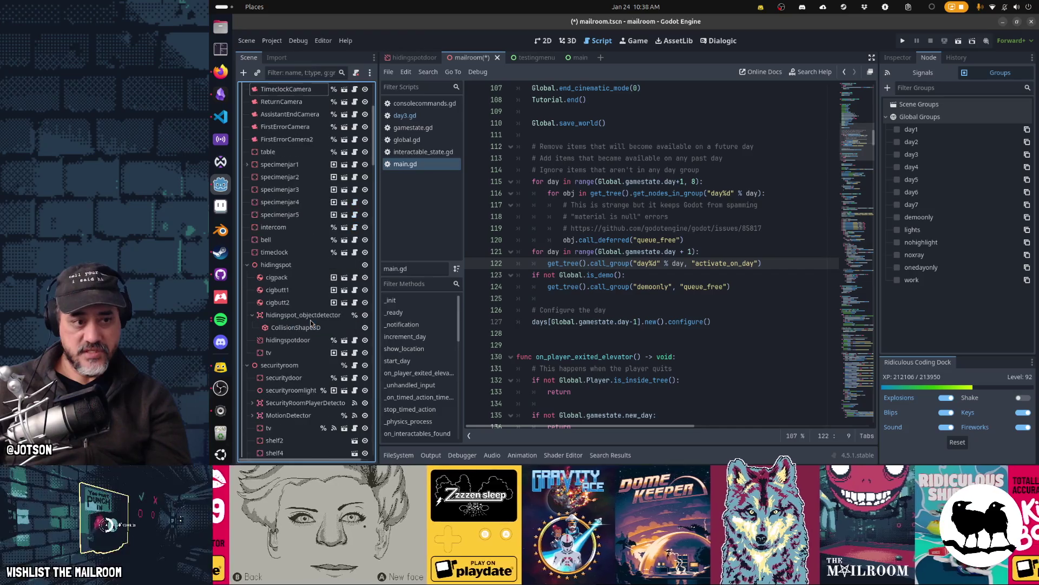
{"action": "left_click", "coordinate": [294, 352]}
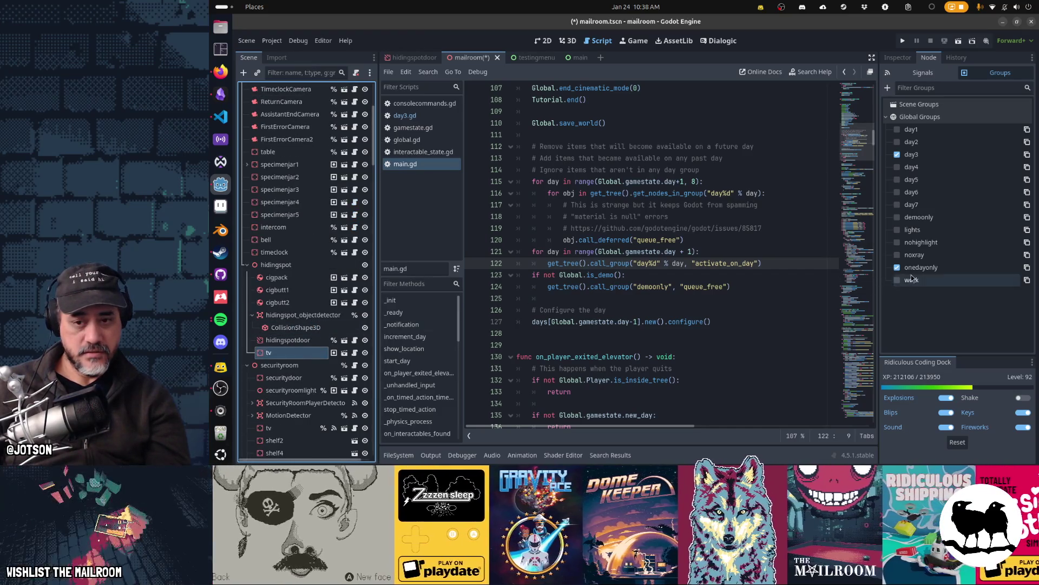
{"action": "left_click", "coordinate": [915, 269]}
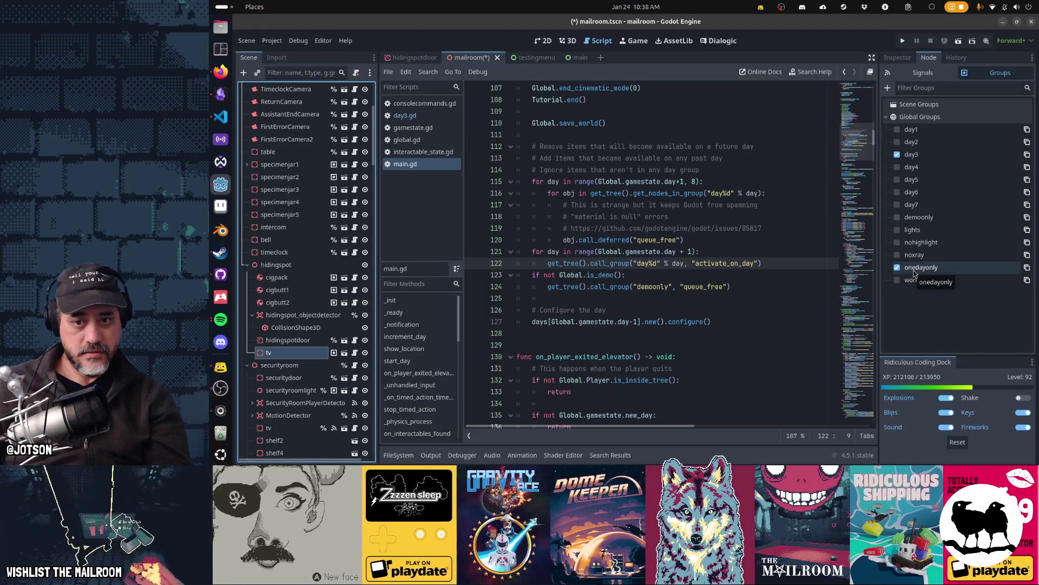
{"action": "right_click", "coordinate": [915, 273]}
{"action": "left_click", "coordinate": [926, 293]}
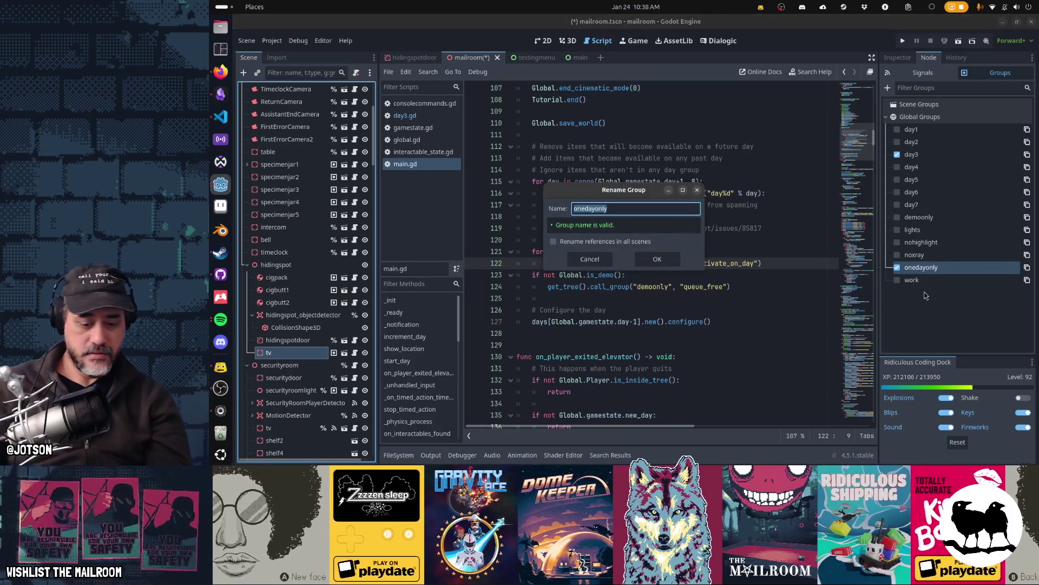
{"action": "type", "text": "sav"}
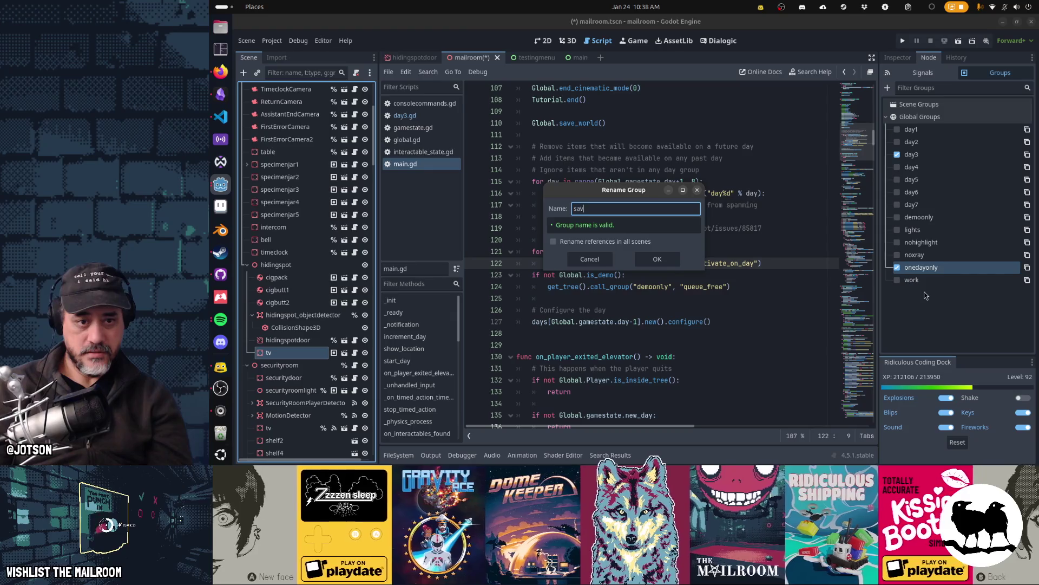
{"action": "key", "text": "Return"}
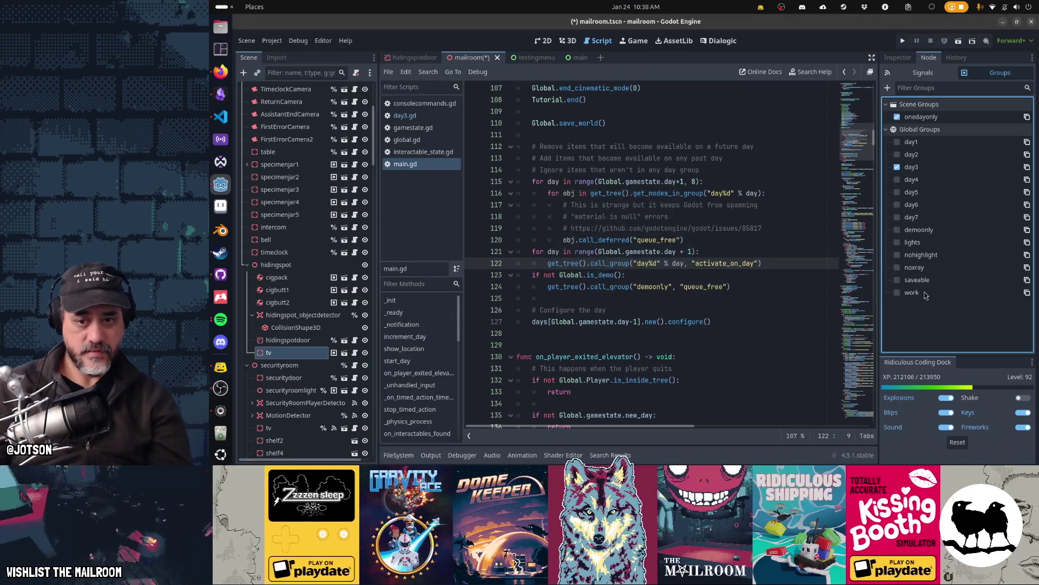
Step: Delete the leftover onedayonly scene group, add tv to saveable, and return to main.gd
{"action": "right_click", "coordinate": [974, 119]}
{"action": "left_click", "coordinate": [977, 153]}
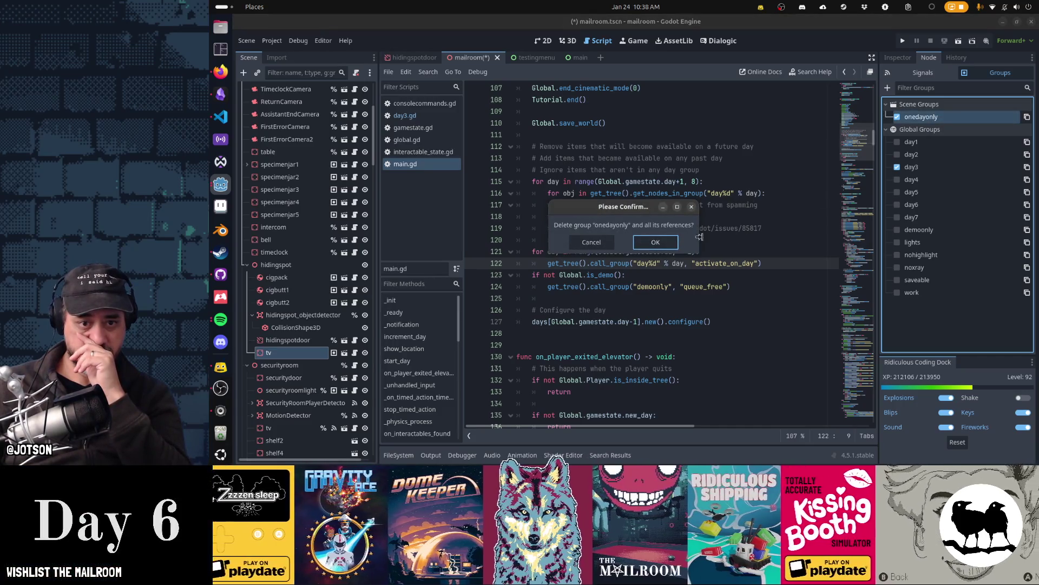
{"action": "key", "text": "Return"}
{"action": "left_click", "coordinate": [898, 267]}
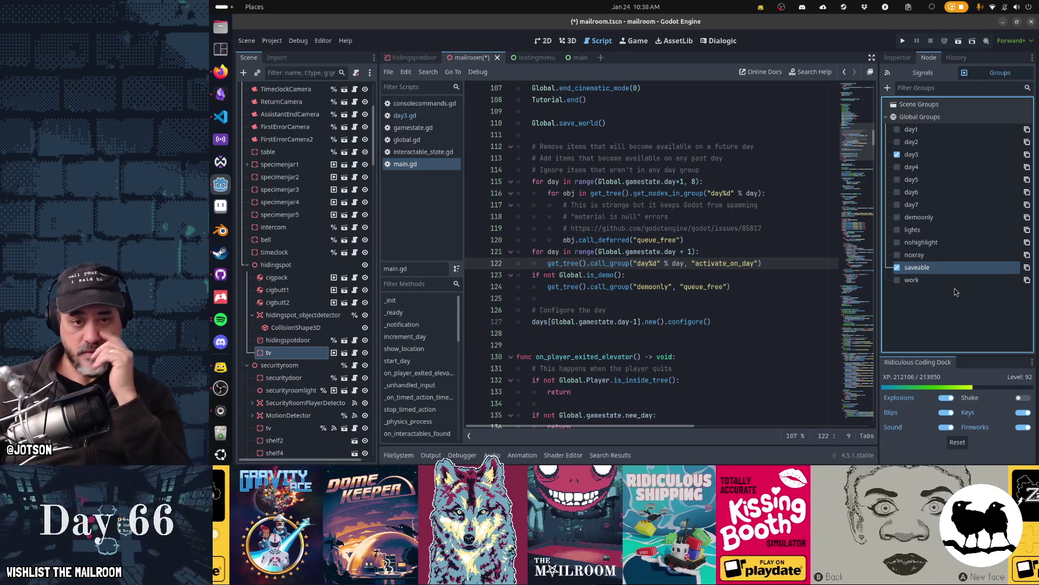
{"action": "left_click", "coordinate": [778, 267]}
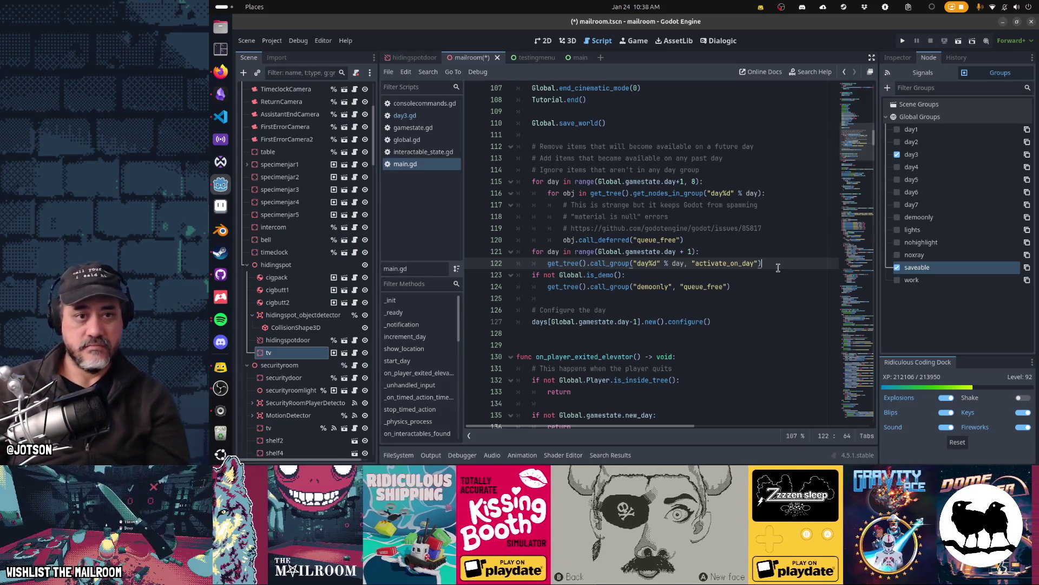
Step: Inside the day loop, add 'for obj in get_tree().get_nodes_in_group("day%d" % day):' with pass
{"action": "key", "text": "Up"}
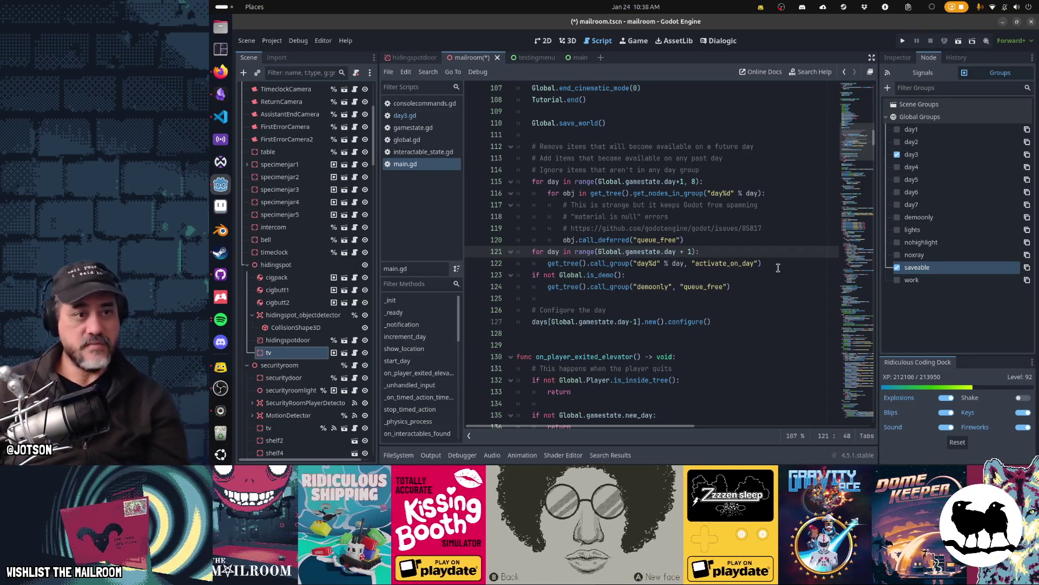
{"action": "scroll", "coordinate": [327, 247], "scroll_direction": "down", "scroll_amount": 10}
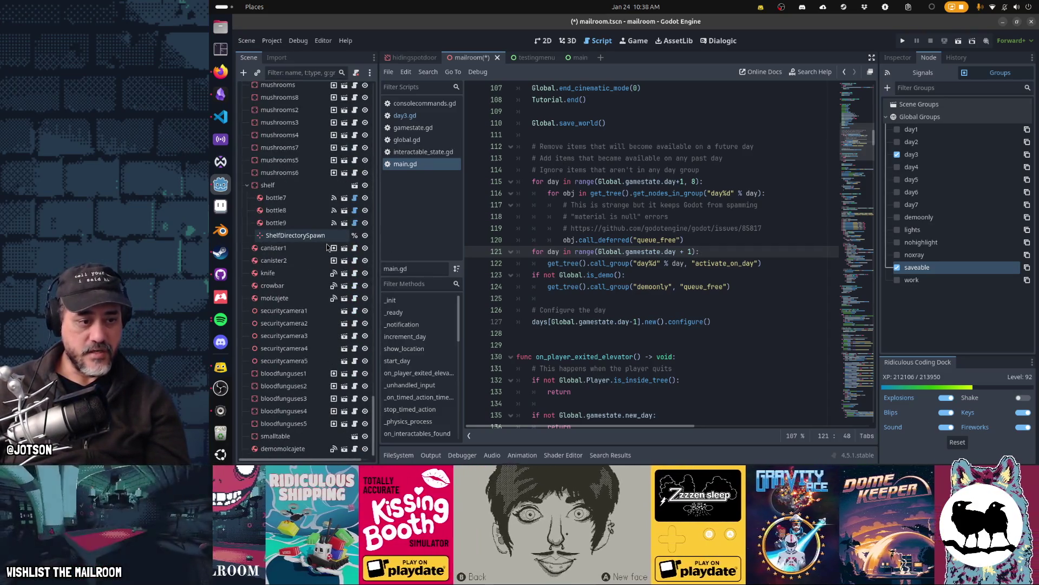
{"action": "scroll", "coordinate": [327, 248], "scroll_direction": "up", "scroll_amount": 15}
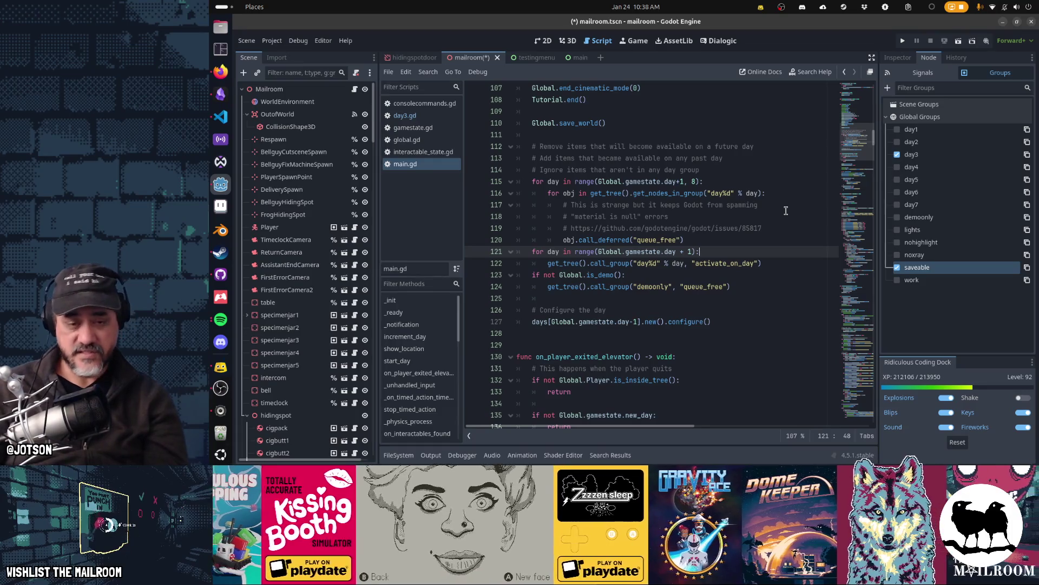
{"action": "key", "text": "Return"}
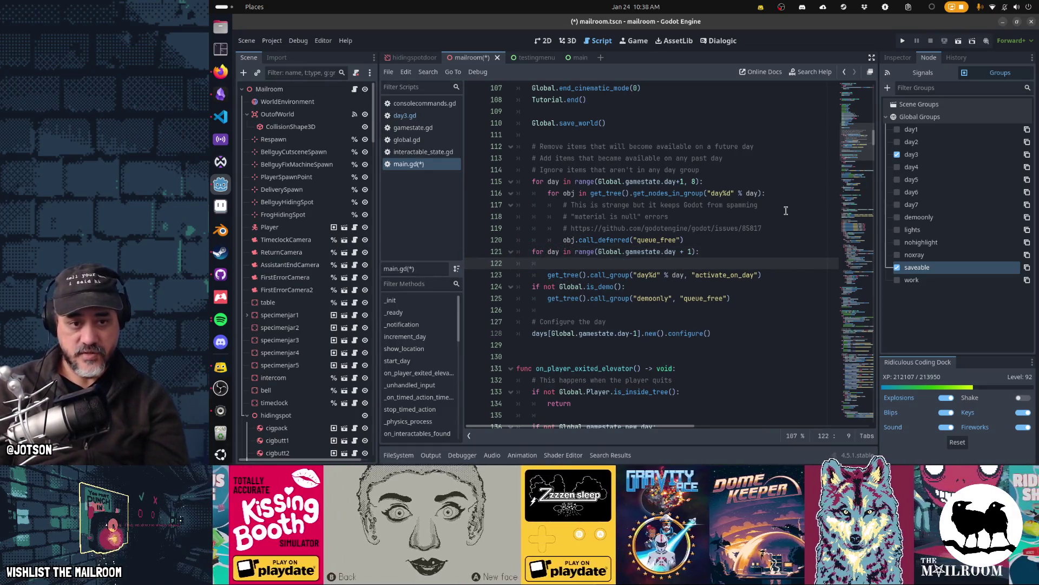
{"action": "type", "text": "for "}
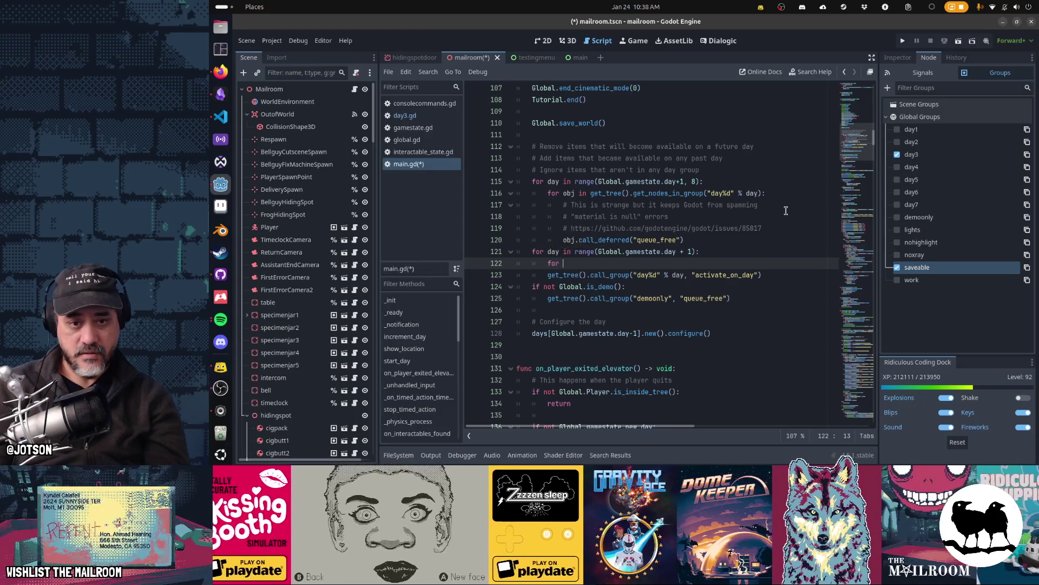
{"action": "type", "text": "obj in get_"}
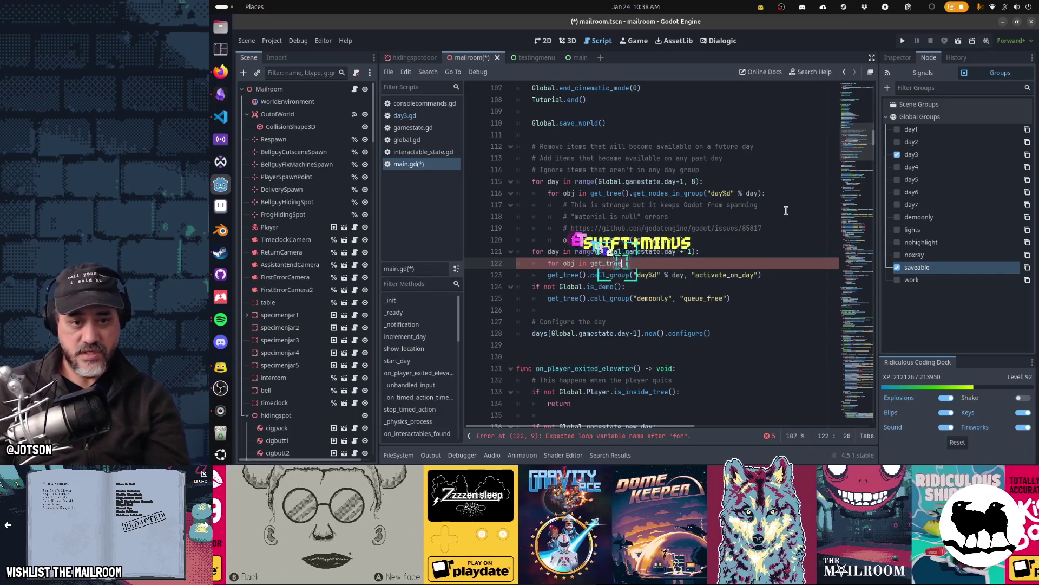
{"action": "type", "text": "tree().call"}
{"action": "key", "text": "BackSpace"}
{"action": "key", "text": "BackSpace"}
{"action": "key", "text": "BackSpace"}
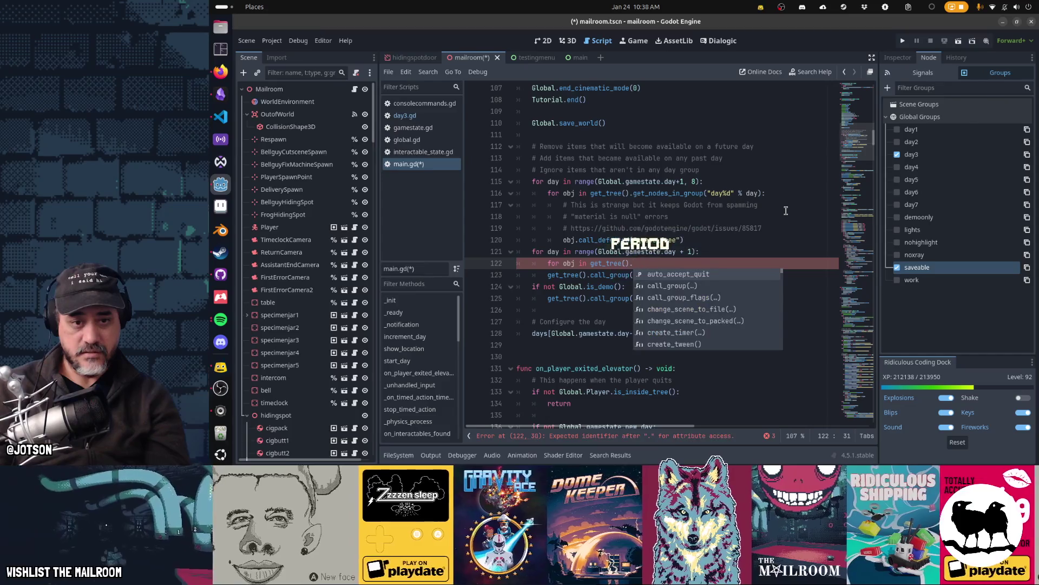
{"action": "type", "text": "get_nod"}
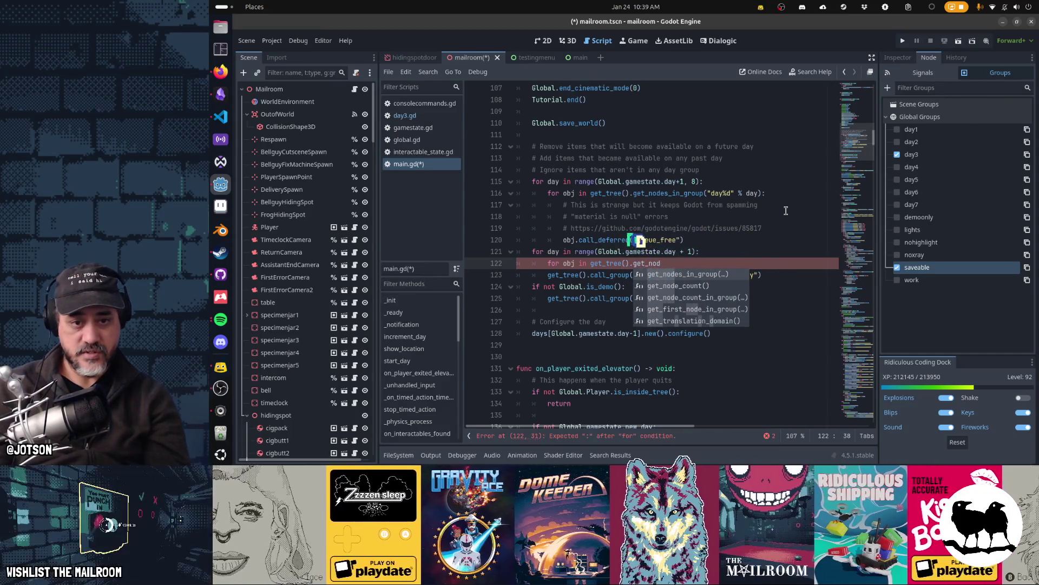
{"action": "key", "text": "Return"}
{"action": "type", "text": "\"da"}
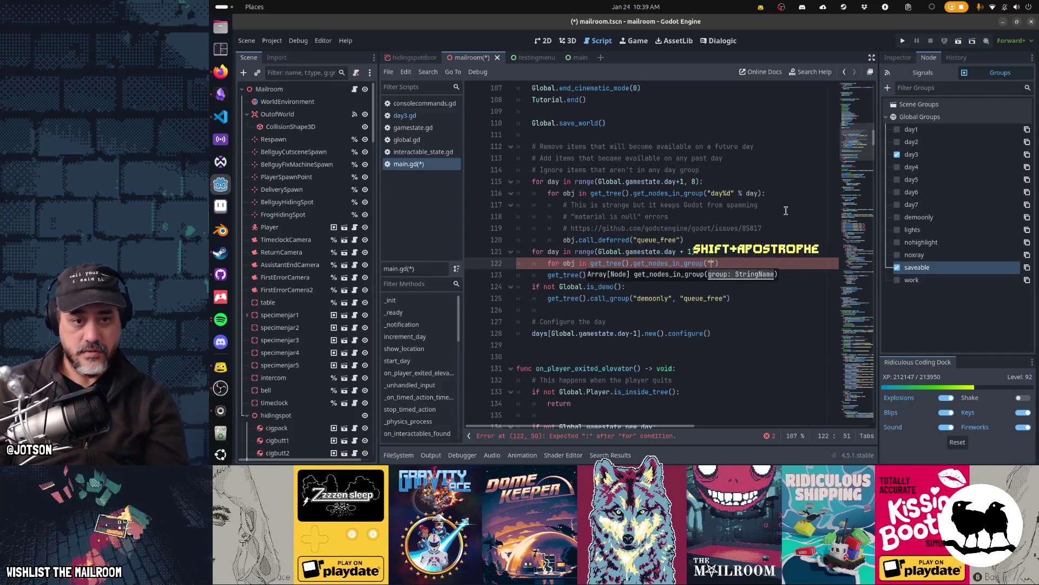
{"action": "type", "text": "y%d\" %d"}
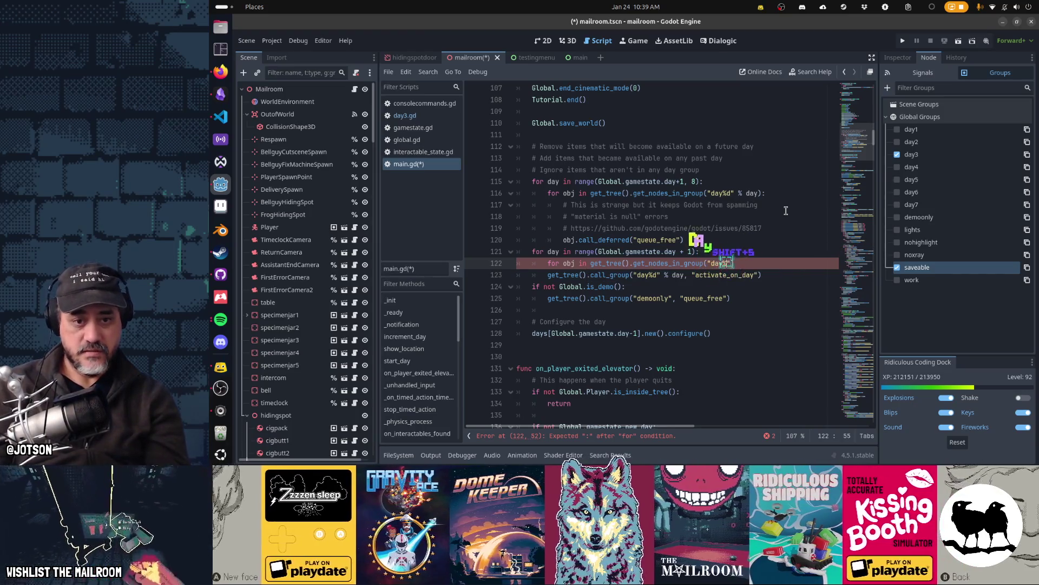
{"action": "key", "text": "BackSpace"}
{"action": "type", "text": "day)"}
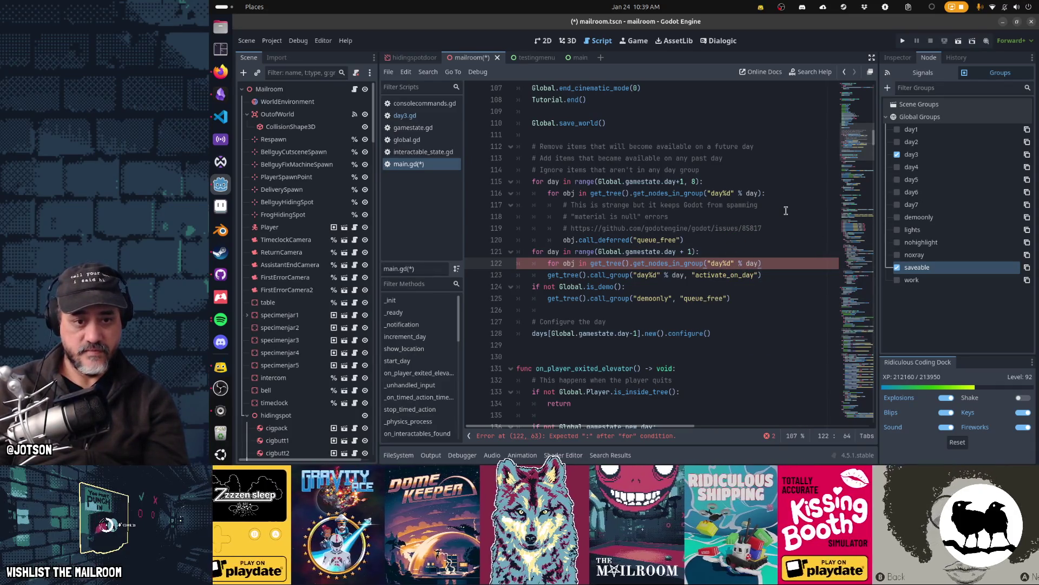
{"action": "type", "text": ":"}
{"action": "key", "text": "Return"}
Step: Insert a blank line above the new inner loop
{"action": "key", "text": "Down"}
{"action": "key", "text": "Home"}
{"action": "key", "text": "Home"}
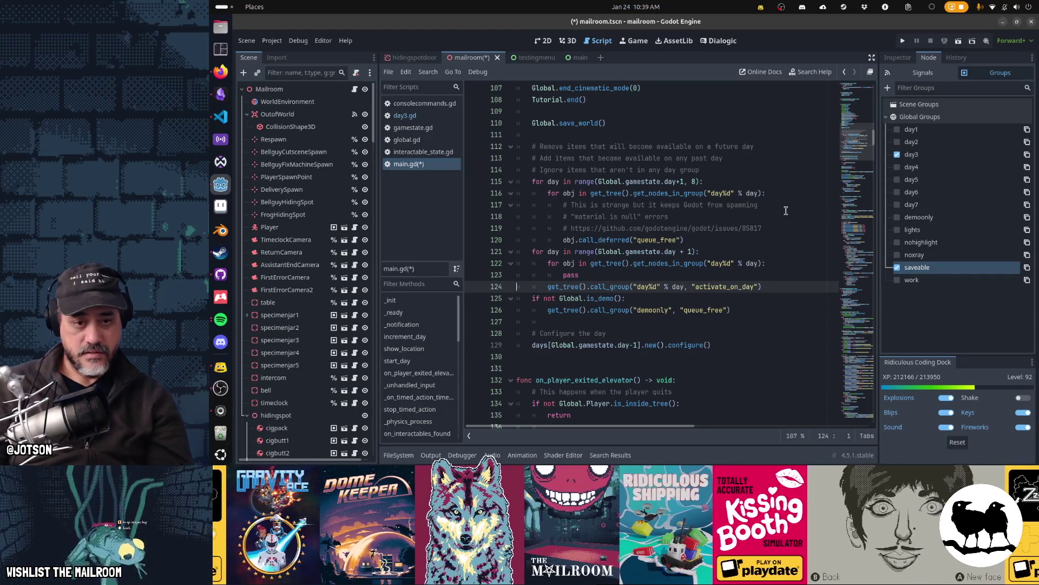
{"action": "key", "text": "Up"}
{"action": "key", "text": "Up"}
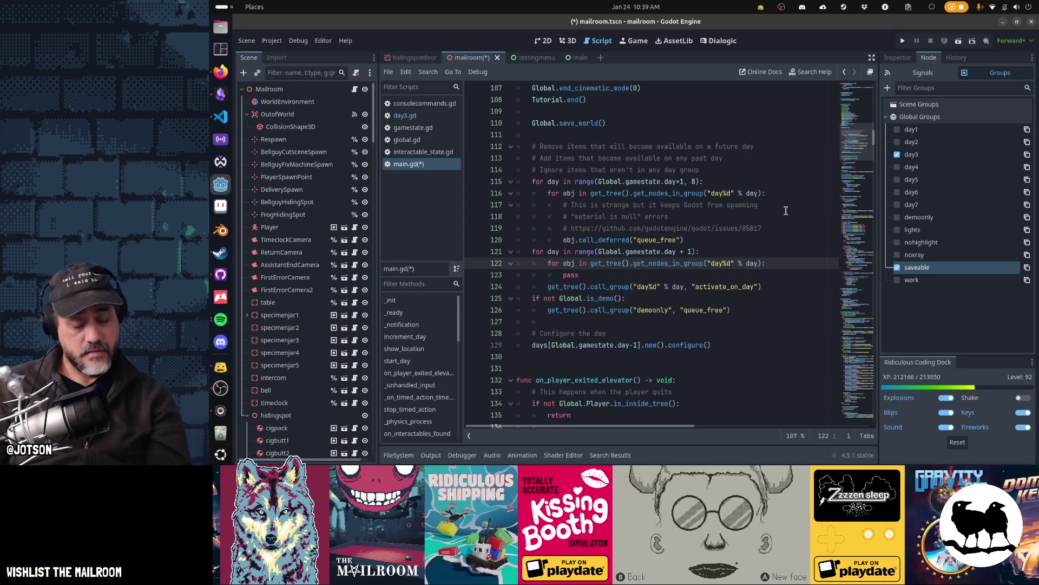
{"action": "key", "text": "Up"}
{"action": "key", "text": "End"}
{"action": "key", "text": "Return"}
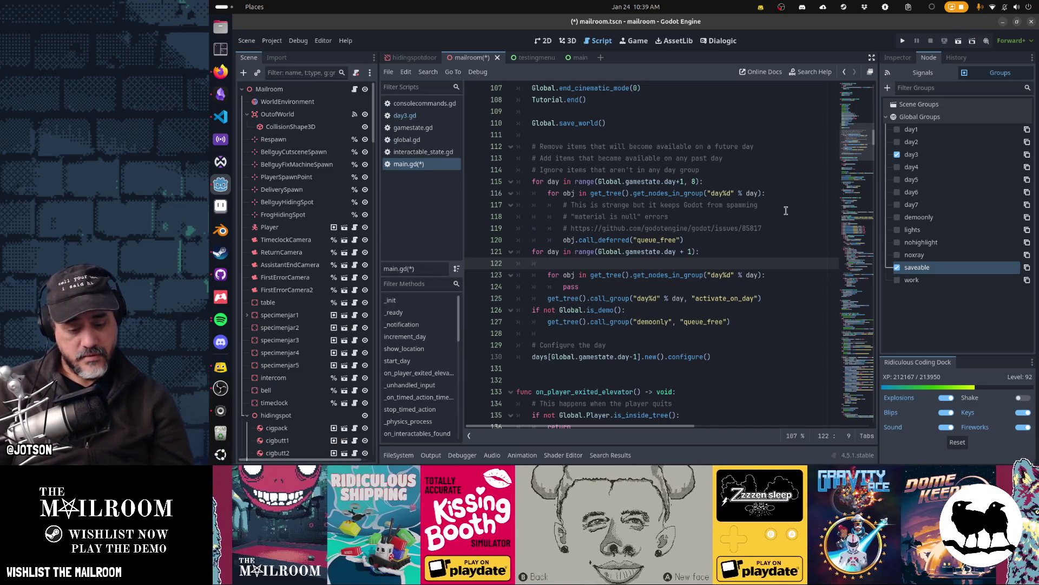
Step: Rewrite the line 122 comment to say create saveable objects when the day is today
{"action": "type", "text": "# if "}
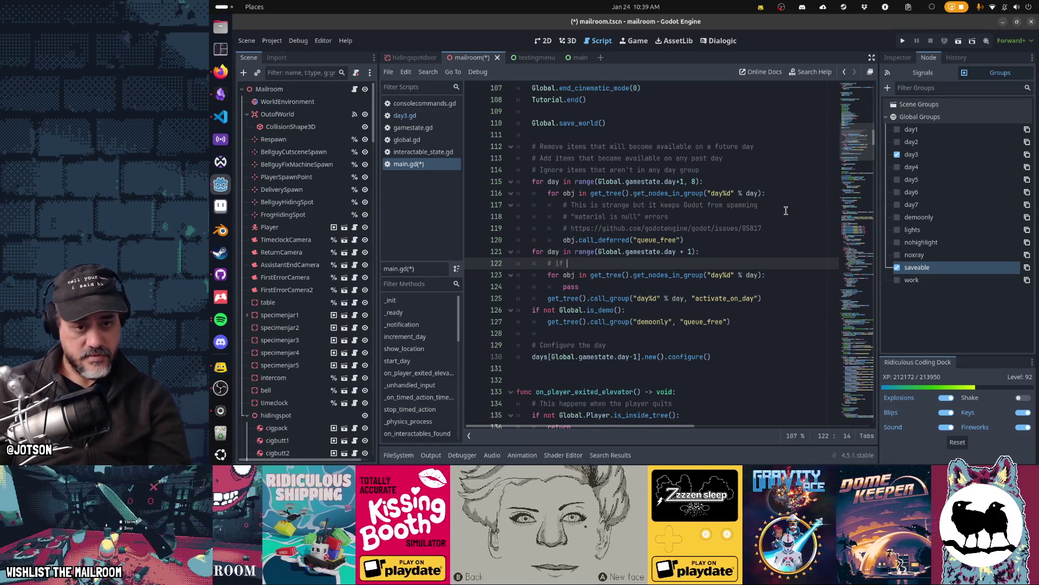
{"action": "type", "text": "day is today:"}
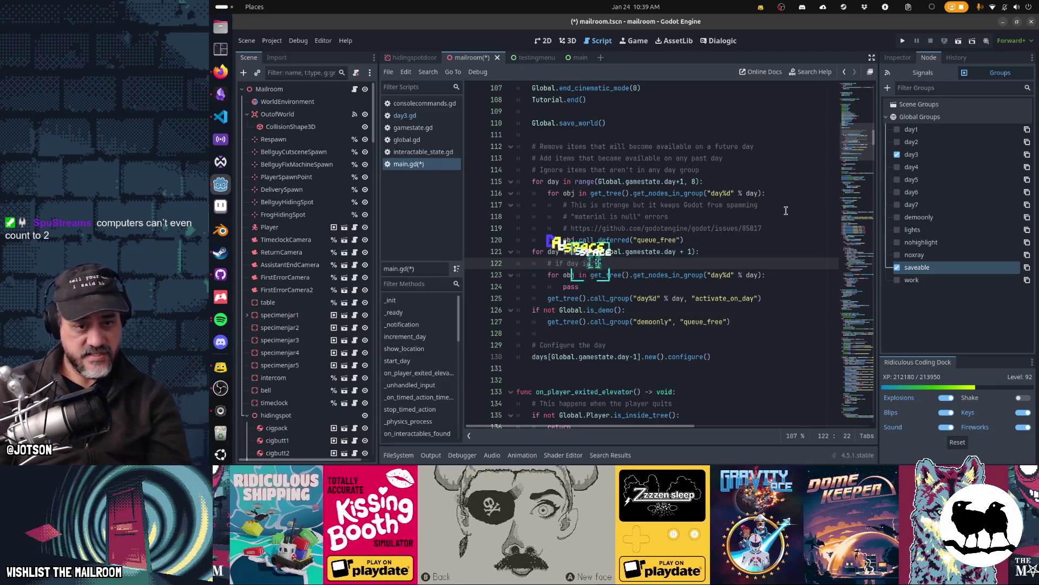
{"action": "type", "text": "obj is sav"}
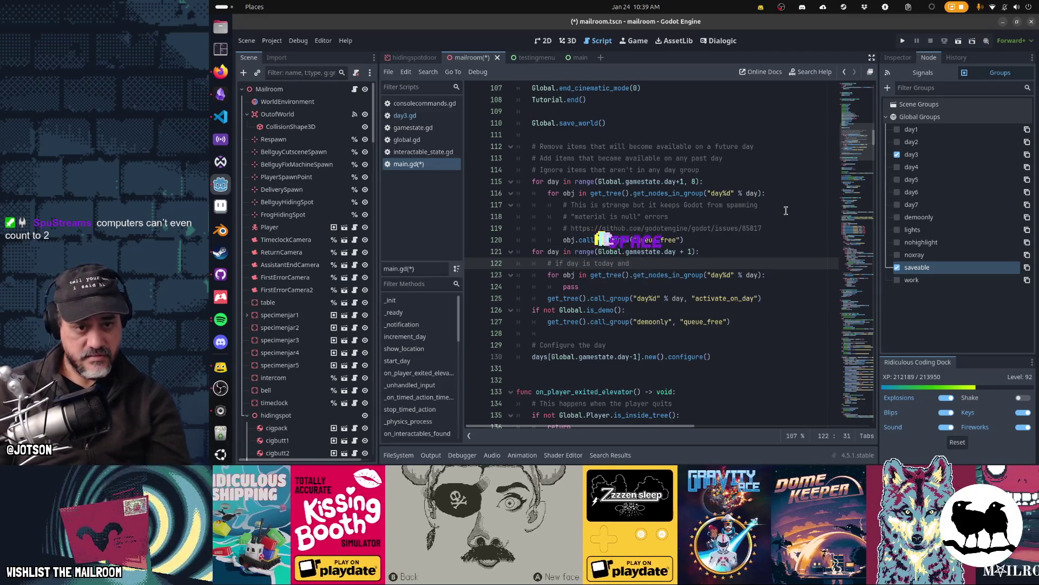
{"action": "type", "text": "eable:"}
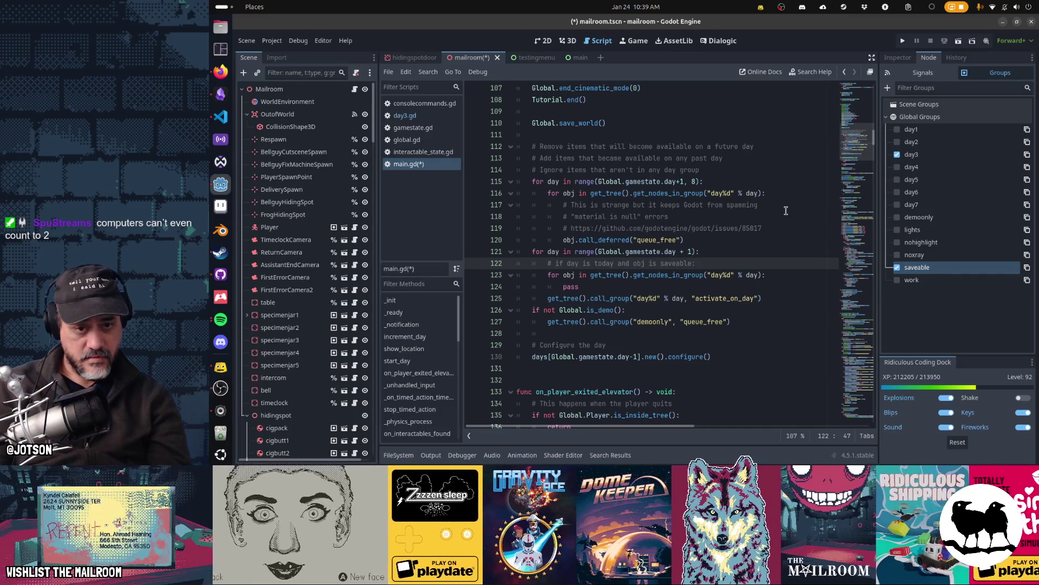
{"action": "key", "text": "ctrl+shift+Left"}
{"action": "key", "text": "ctrl+shift+Left"}
{"action": "key", "text": "ctrl+shift+Left"}
{"action": "key", "text": "BackSpace"}
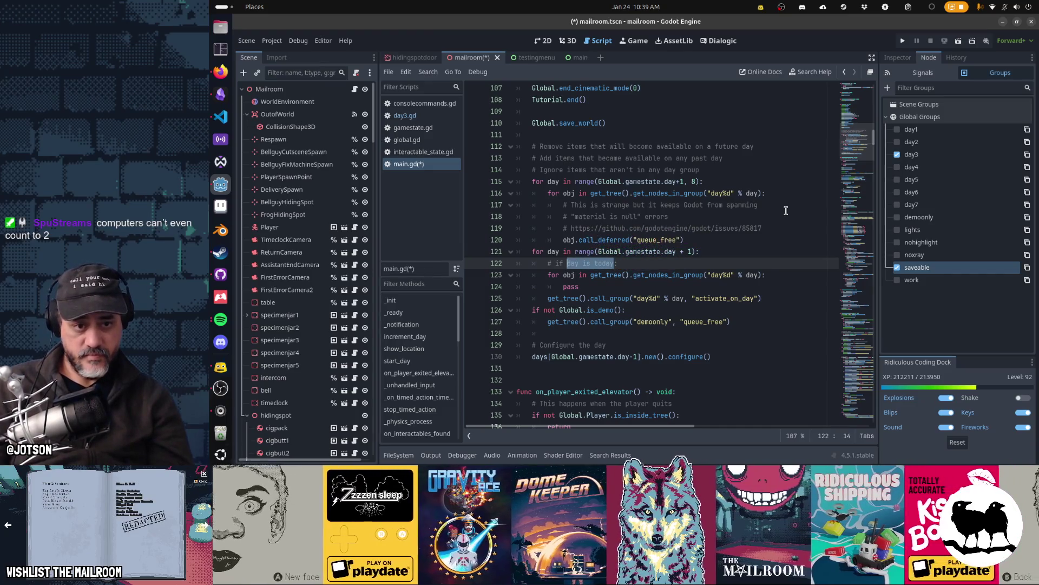
{"action": "key", "text": "ctrl+shift+Left"}
{"action": "key", "text": "ctrl+shift+Left"}
{"action": "key", "text": "ctrl+shift+Left"}
{"action": "type", "text": "obj is saveable"}
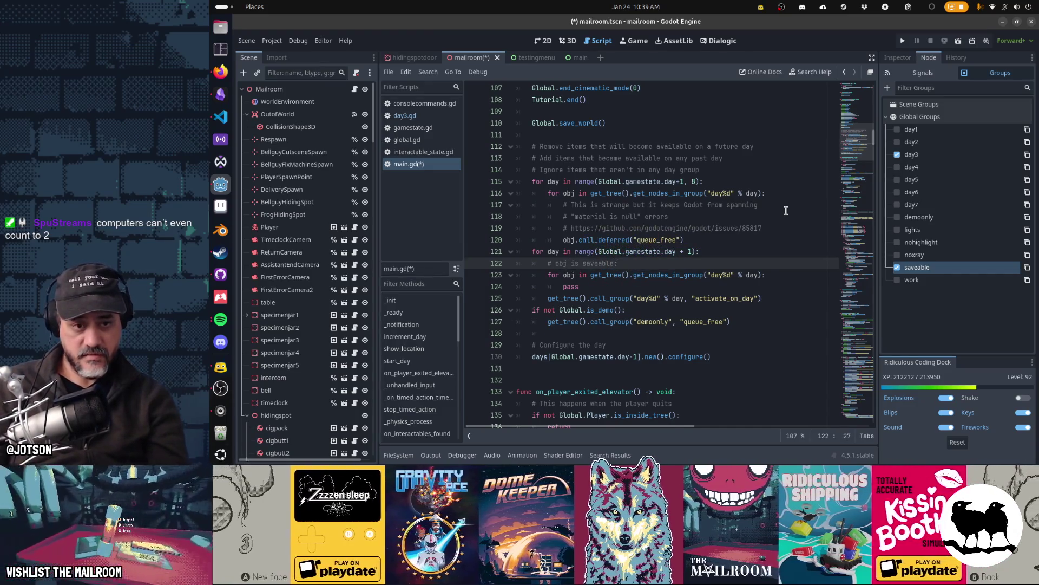
{"action": "key", "text": "Return"}
{"action": "type", "text": "#"}
{"action": "key", "text": "ctrl+z"}
{"action": "key", "text": "ctrl+z"}
{"action": "key", "text": "BackSpace"}
{"action": "type", "text": "until day is"}
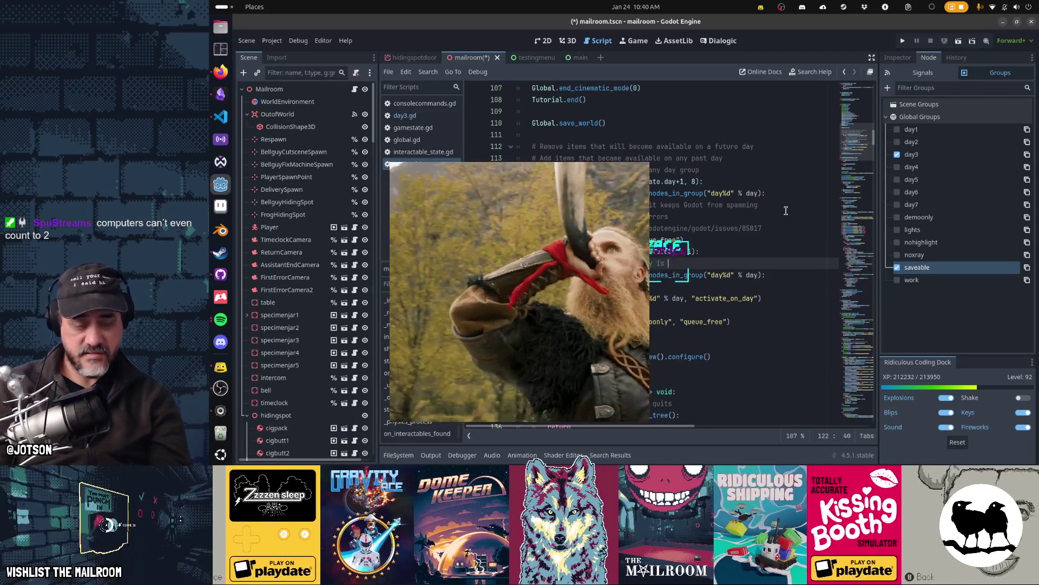
{"action": "key", "text": "BackSpace"}
{"action": "key", "text": "BackSpace"}
{"action": "key", "text": "BackSpace"}
{"action": "type", "text": "it's today"}
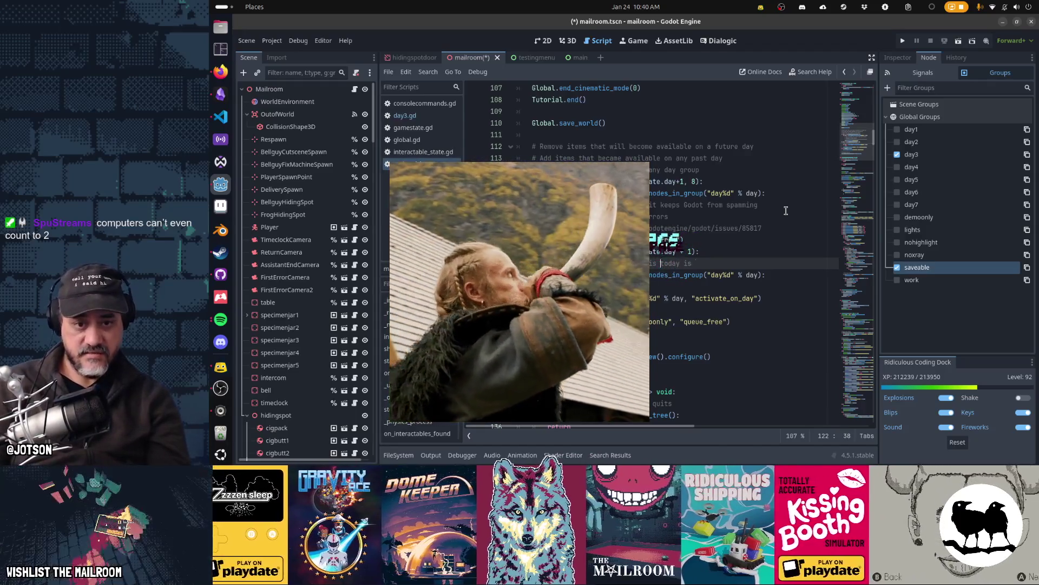
{"action": "type", "text": " then "}
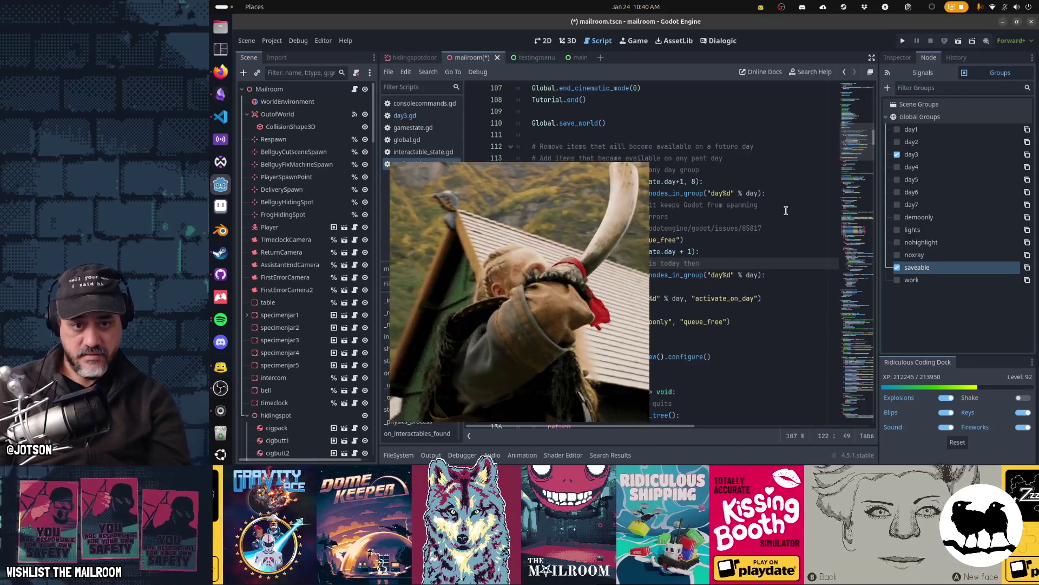
{"action": "type", "text": "kee"}
{"action": "key", "text": "BackSpace"}
{"action": "key", "text": "BackSpace"}
{"action": "key", "text": "BackSpace"}
{"action": "type", "text": "create it"}
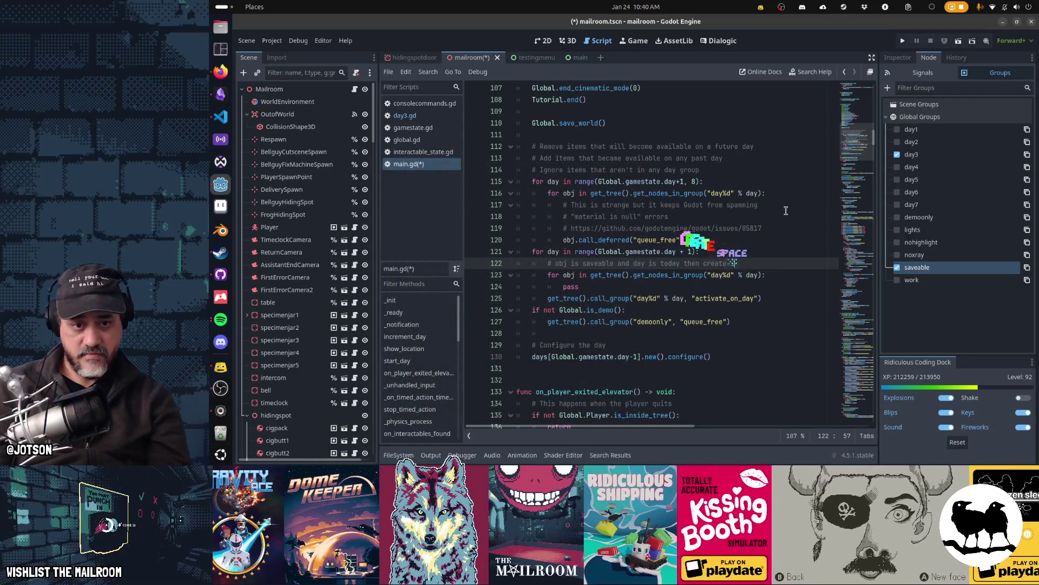
Step: Add a second comment about removing items that belong to a day, then select the empty loop
{"action": "key", "text": "Return"}
{"action": "type", "text": "#"}
{"action": "key", "text": "Up"}
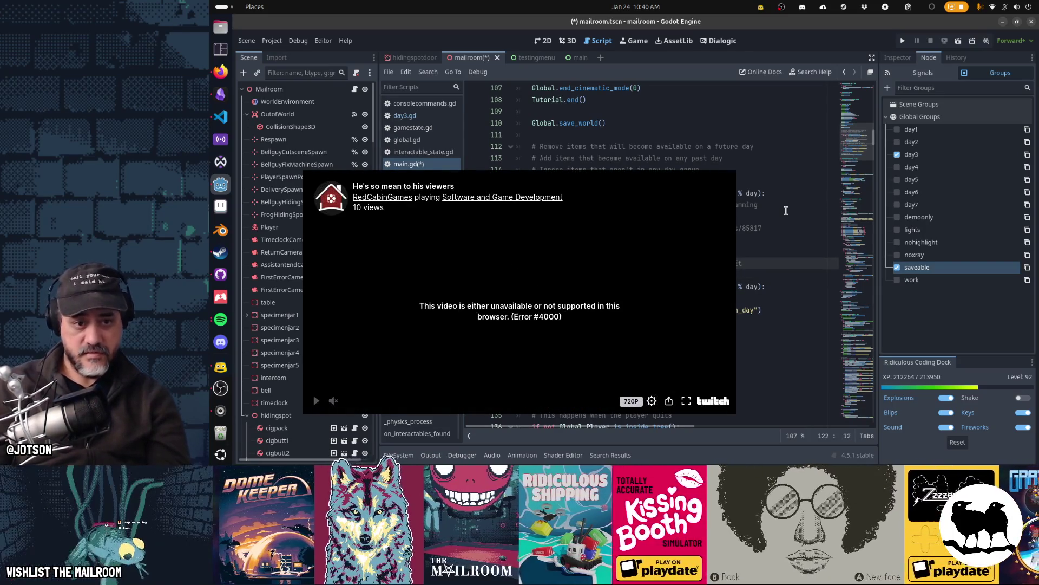
{"action": "key", "text": "Down"}
{"action": "type", "text": "items"}
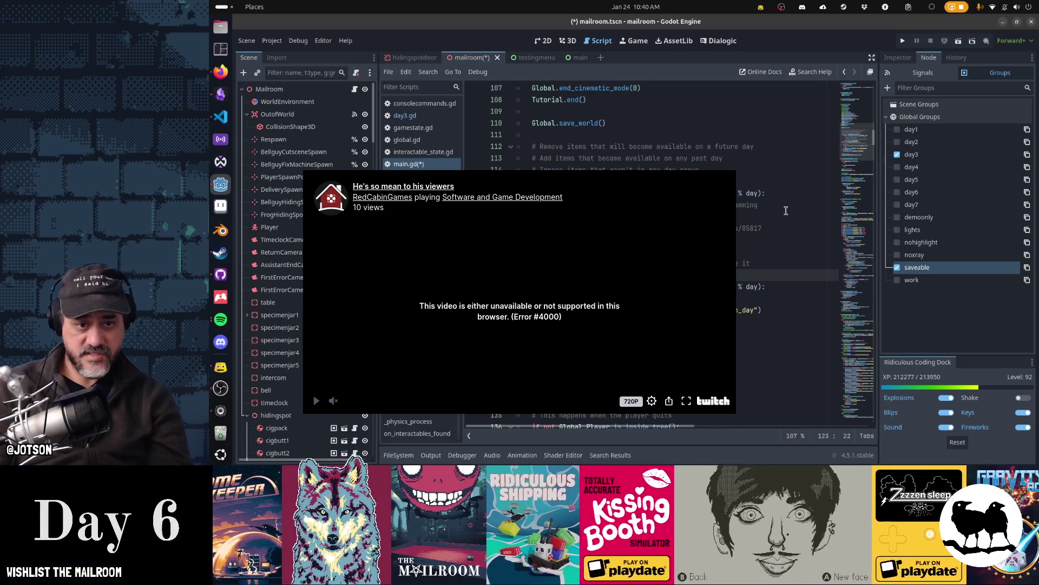
{"action": "type", "text": "remove "}
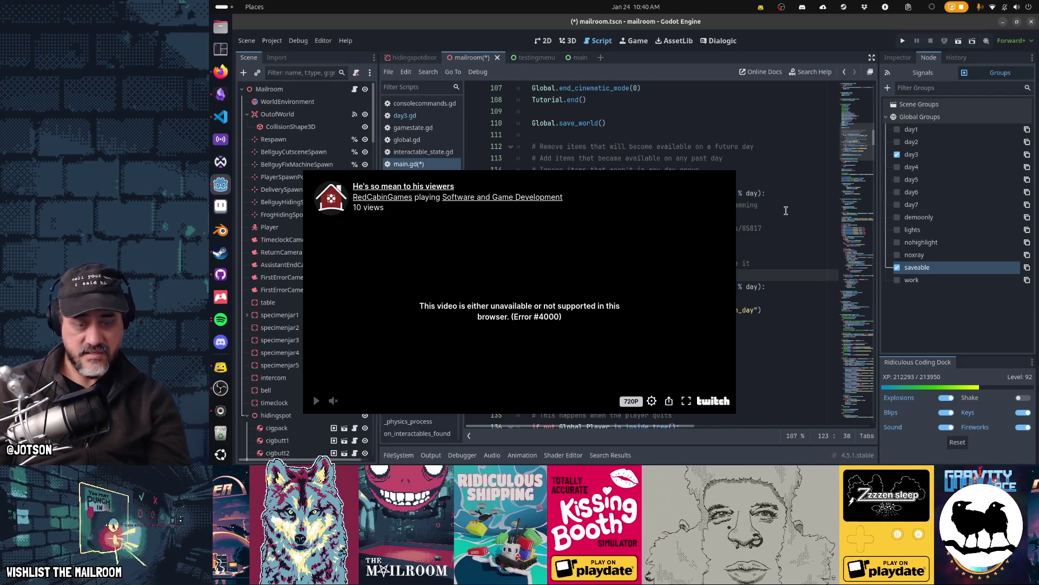
{"action": "type", "text": "that are in a day"}
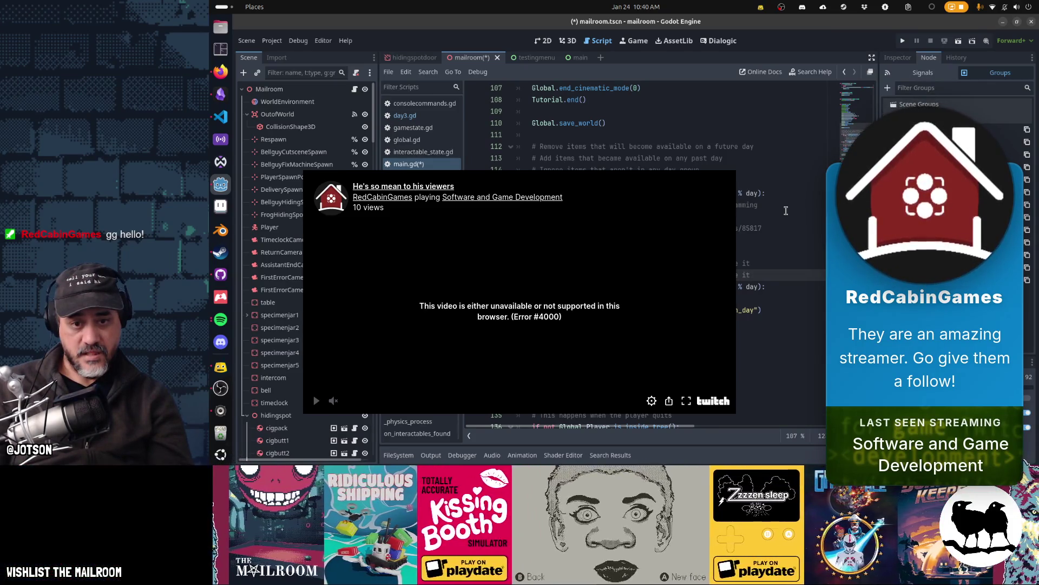
{"action": "key", "text": "shift+Down"}
{"action": "key", "text": "shift+Down"}
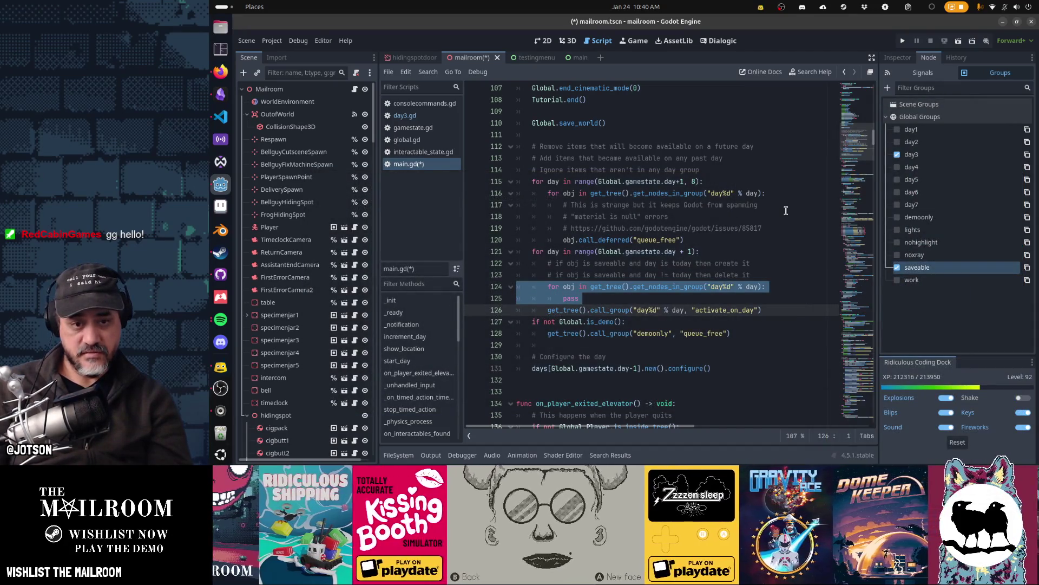
Step: Delete the empty per-object loop and the create-it comment, then bring up the Twitch clips in Firefox
{"action": "key", "text": "Delete"}
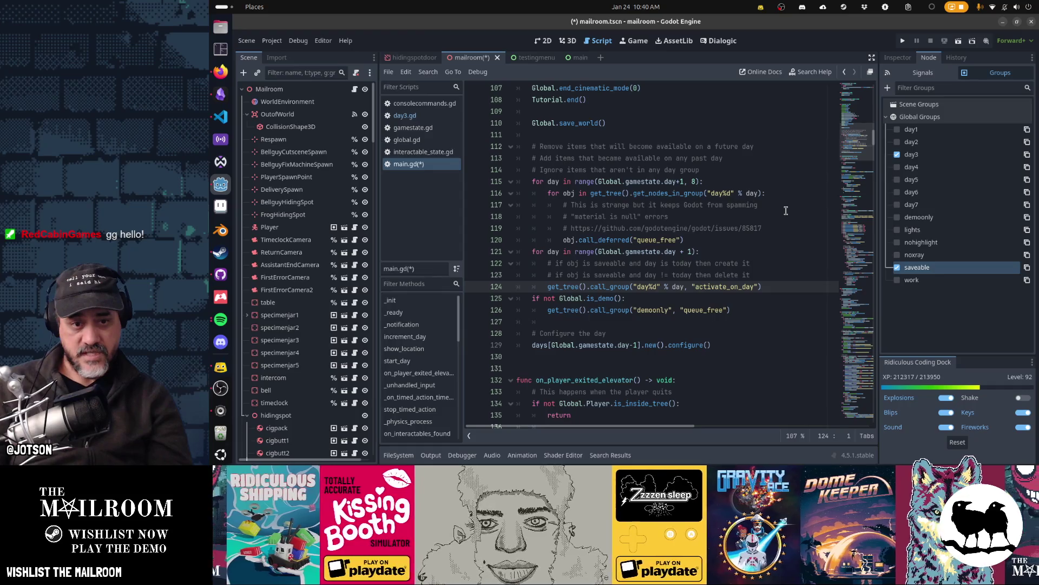
{"action": "key", "text": "Up"}
{"action": "key", "text": "Up"}
{"action": "key", "text": "shift+Down"}
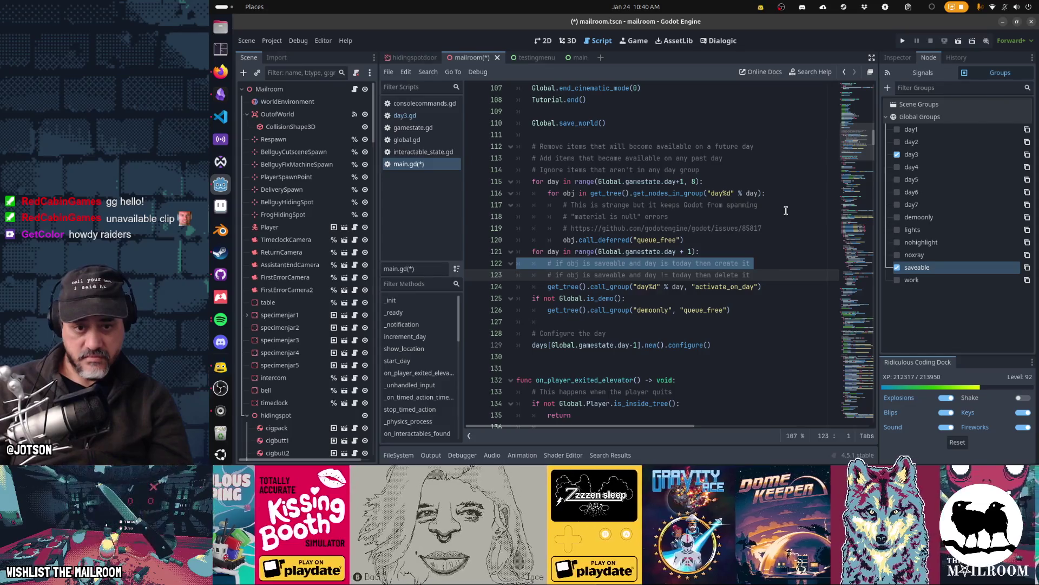
{"action": "key", "text": "Delete"}
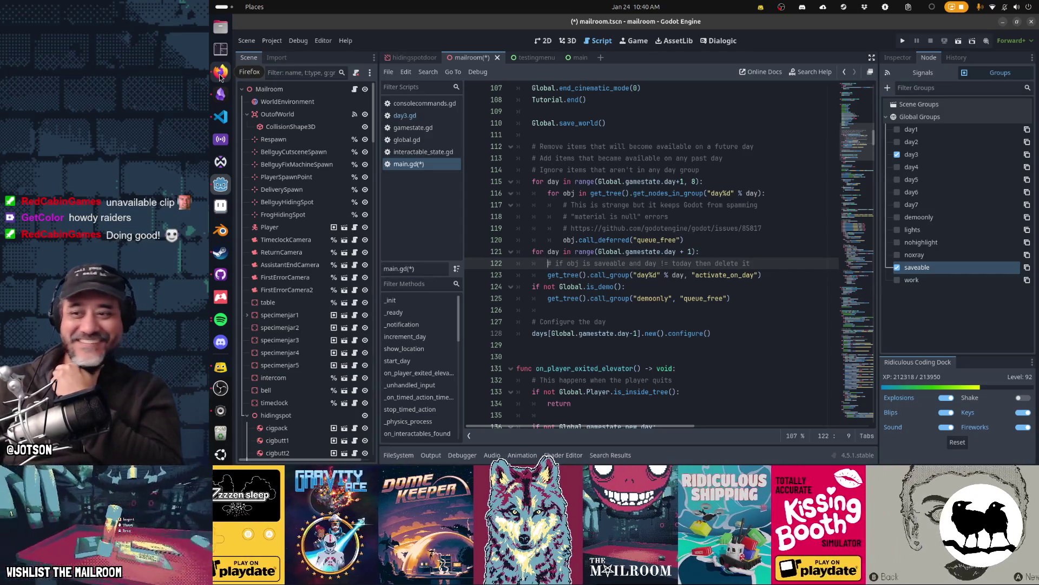
{"action": "left_click", "coordinate": [220, 72]}
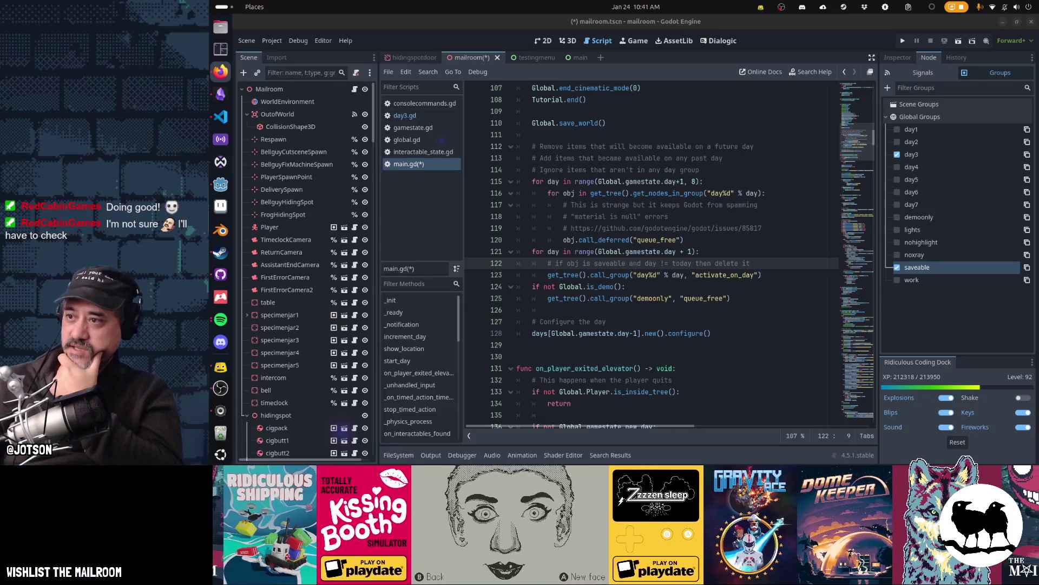
{"action": "key", "text": "super+shift+Left"}
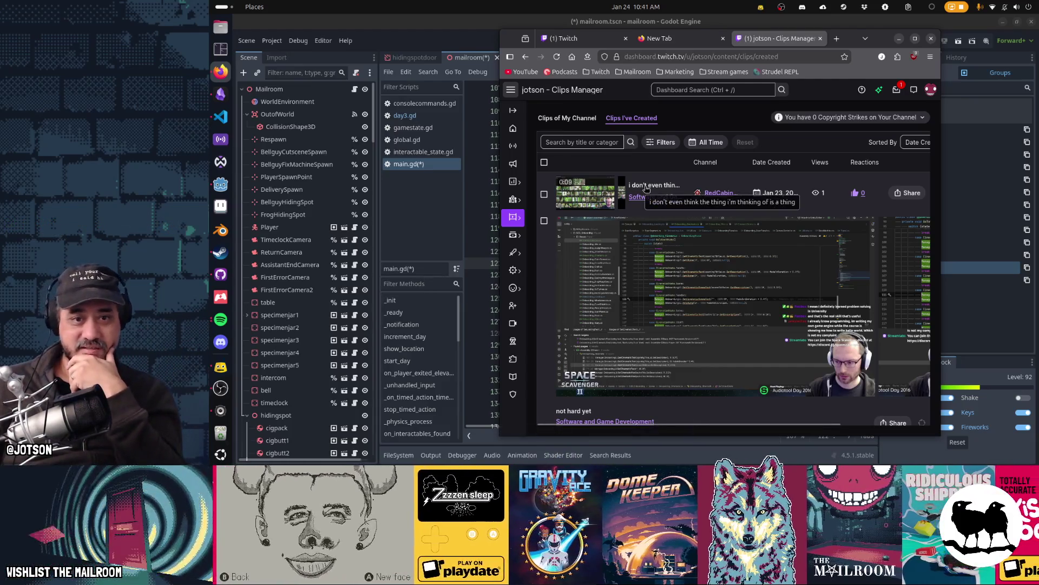
Step: Play the top clip, close the Clips Manager tab, and return to Godot
{"action": "left_click", "coordinate": [588, 194]}
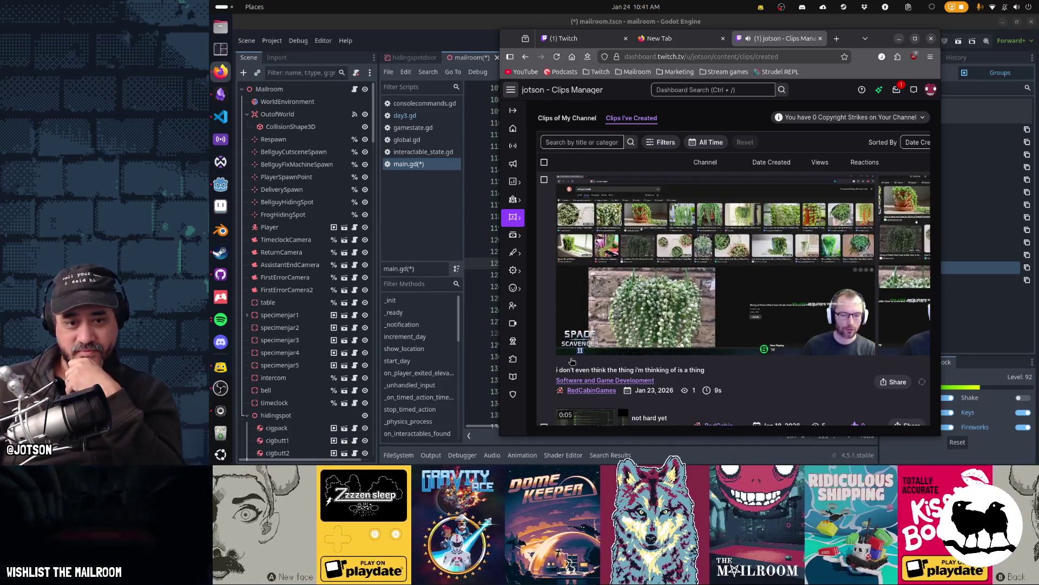
{"action": "mouse_move", "coordinate": [573, 359]}
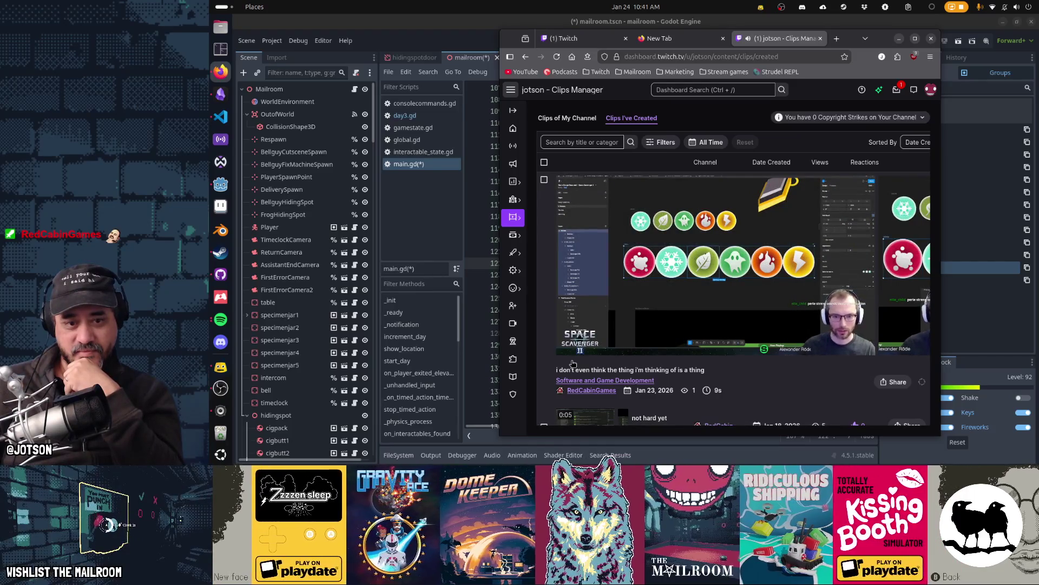
{"action": "middle_click", "coordinate": [791, 45]}
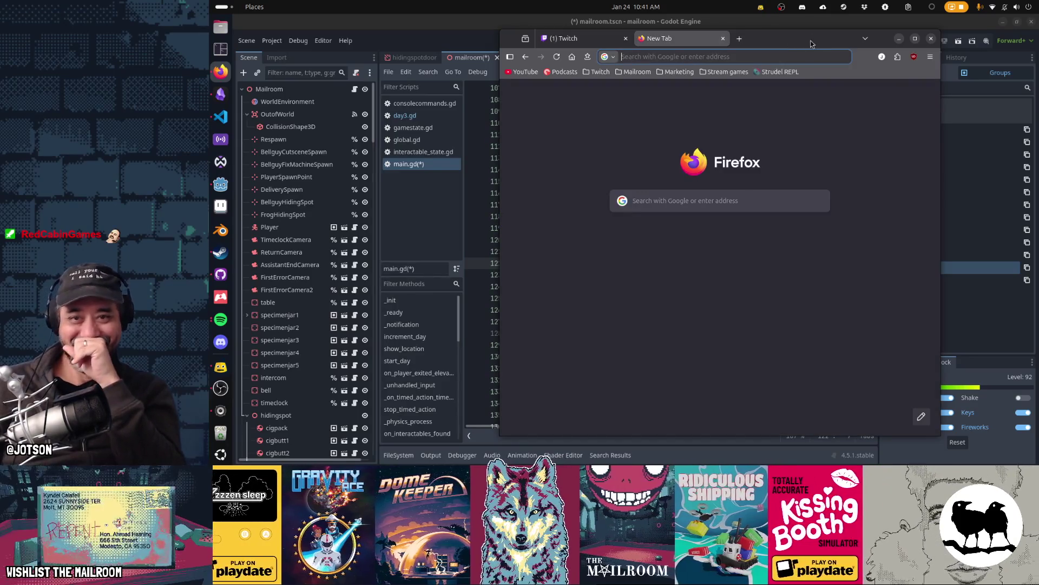
{"action": "key", "text": "alt+Tab"}
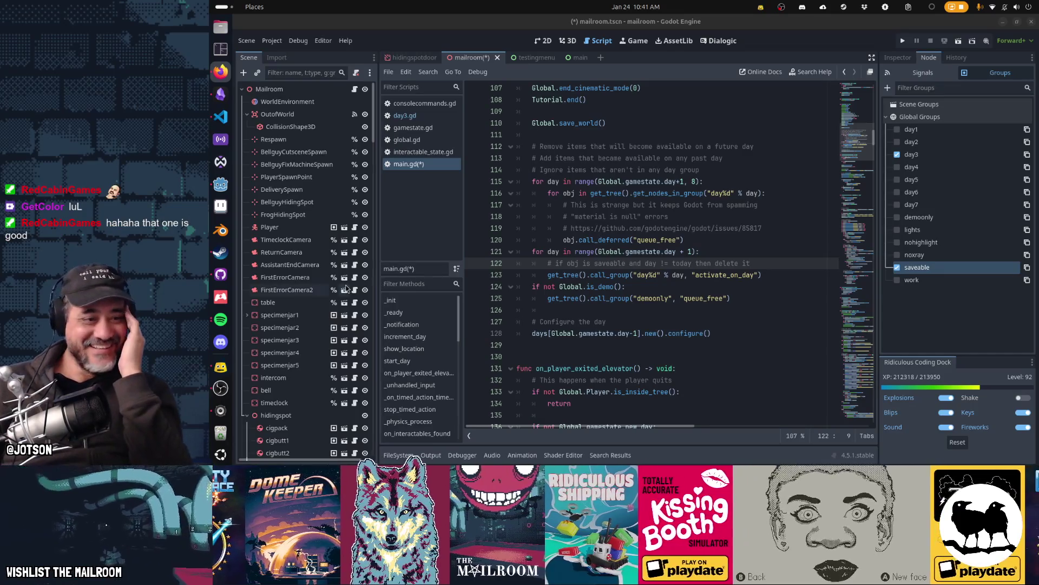
Step: Bring Steam forward, go to its Library, and select Space Scavenger 2 Playtest
{"action": "left_click", "coordinate": [221, 253]}
{"action": "left_click", "coordinate": [429, 58]}
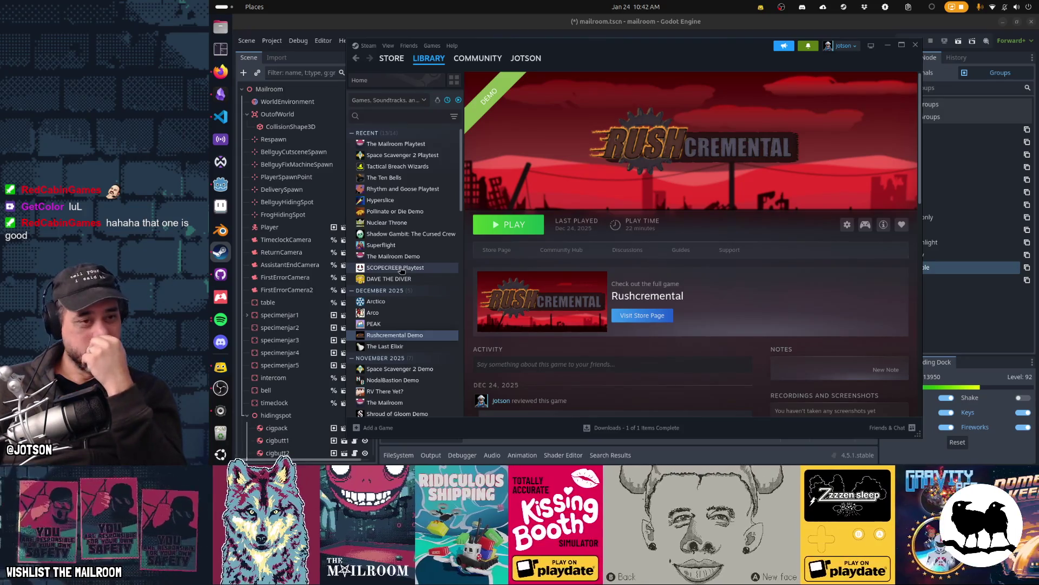
{"action": "left_click", "coordinate": [402, 156]}
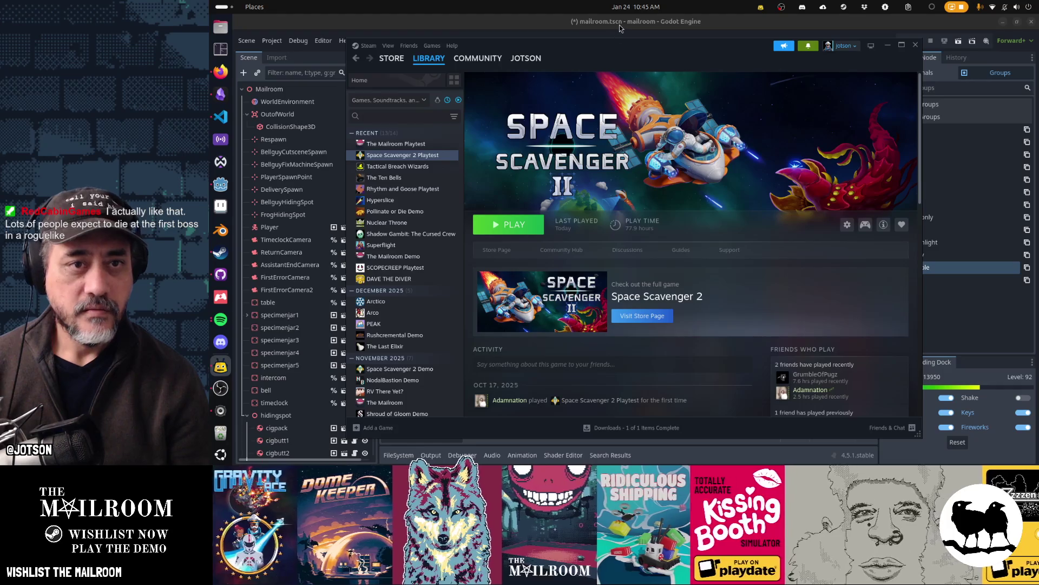
Step: Bring the Godot editor showing main.gd back in front of the Steam library window
{"action": "left_click", "coordinate": [619, 25]}
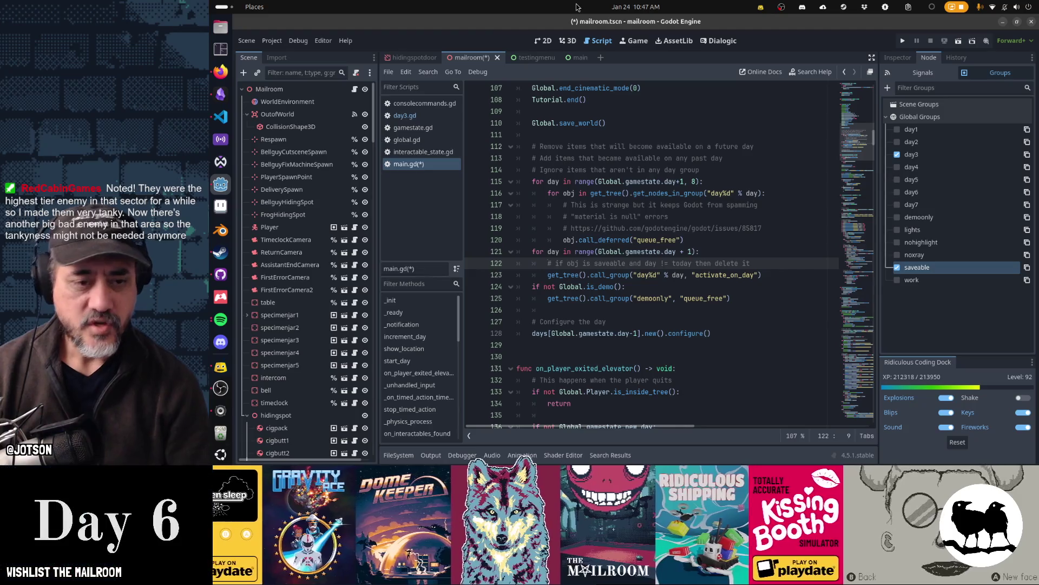
Step: Insert a blank line 122 in main.gd's second day loop, above the saveable-items comment
{"action": "key", "text": "Return"}
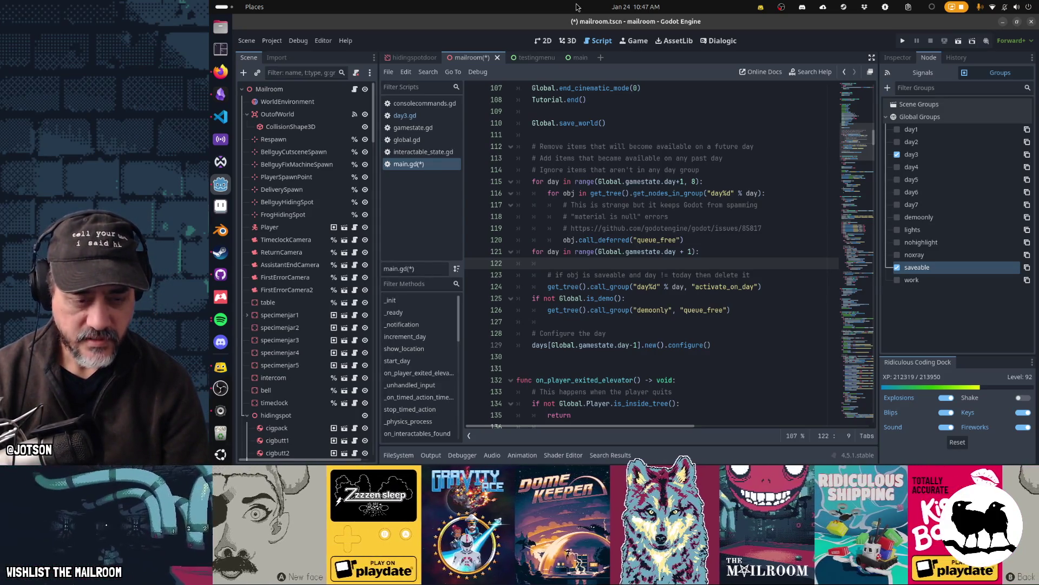
Step: Write the loop line 'for obj in get_tree().get_nodes_in_group("day%d" % day):'
{"action": "type", "text": "for "}
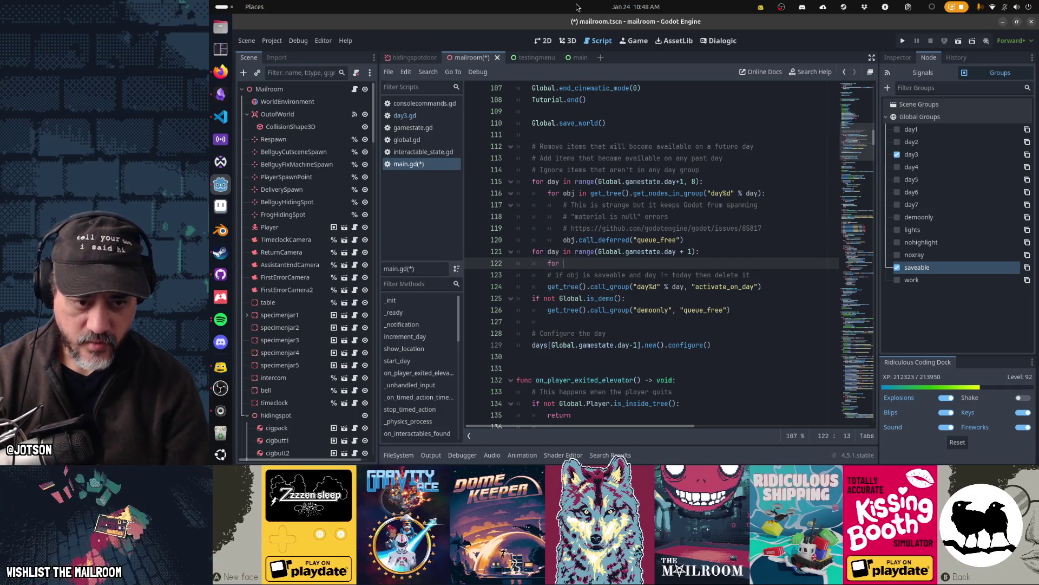
{"action": "type", "text": "obj"}
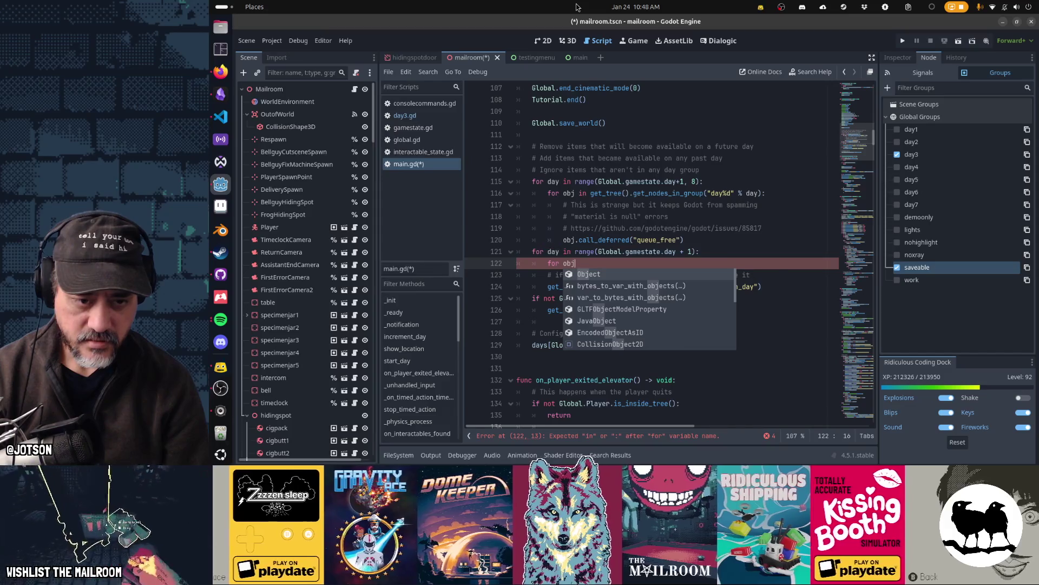
{"action": "type", "text": " in get_tree().node"}
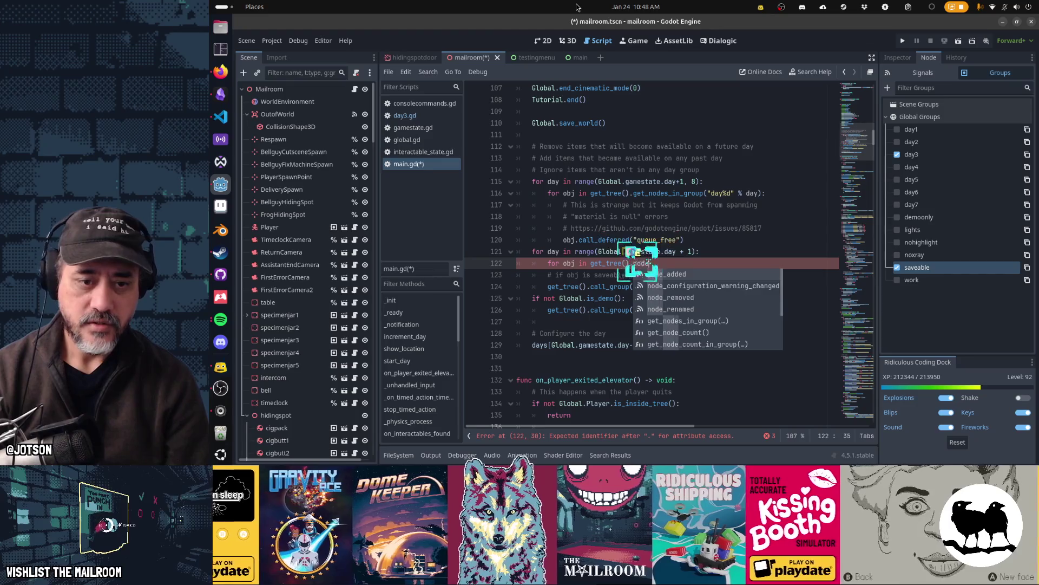
{"action": "key", "text": "BackSpace"}
{"action": "key", "text": "BackSpace"}
{"action": "key", "text": "BackSpace"}
{"action": "key", "text": "BackSpace"}
{"action": "type", "text": "g"}
{"action": "type", "text": "et+"}
{"action": "key", "text": "BackSpace"}
{"action": "type", "text": "_nodes"}
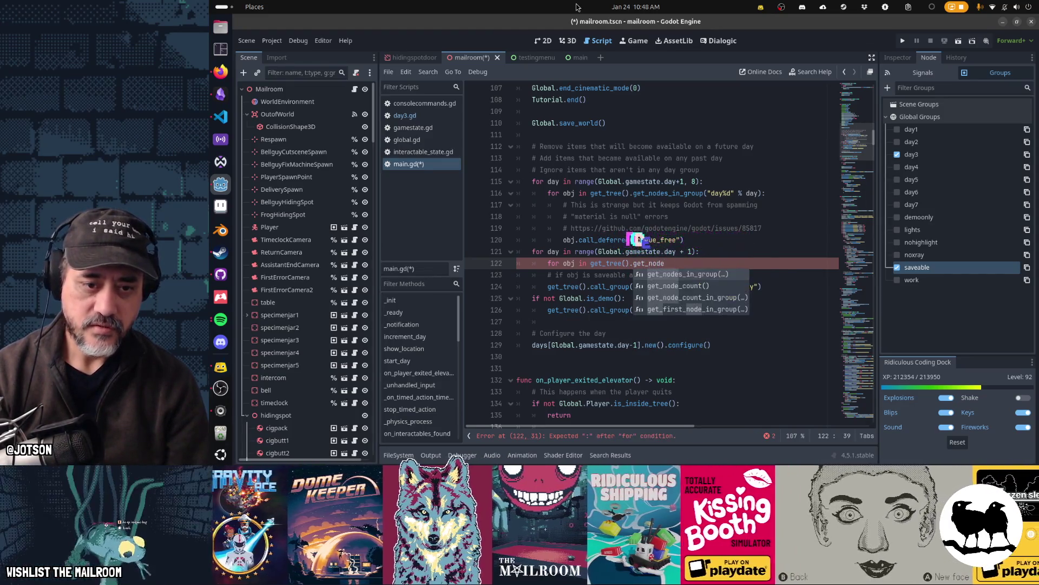
{"action": "key", "text": "Tab"}
{"action": "type", "text": "\"Day%"}
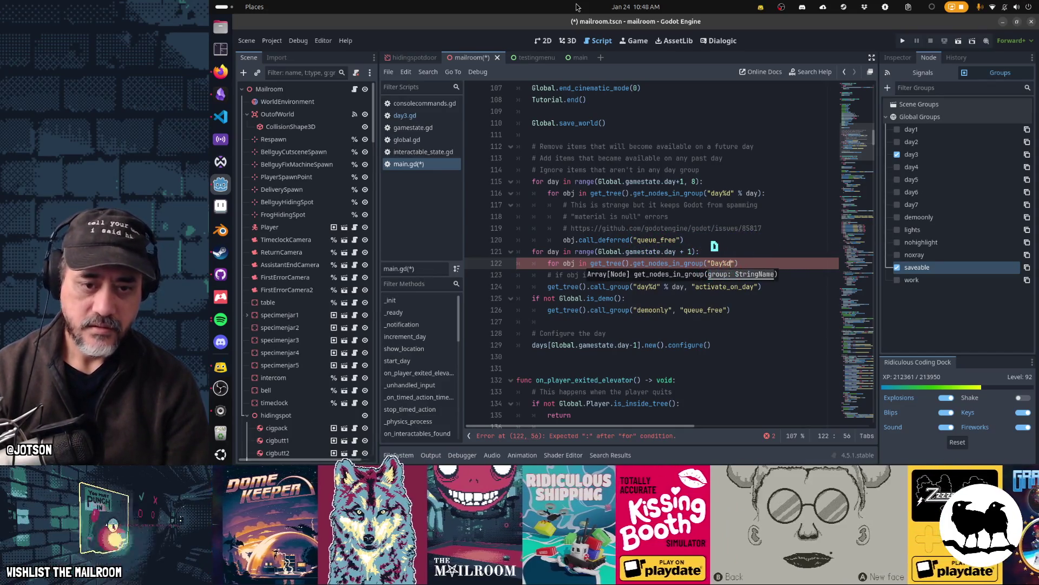
{"action": "type", "text": "d\" % day"}
{"action": "key", "text": "Left"}
{"action": "key", "text": "Left"}
{"action": "key", "text": "Left"}
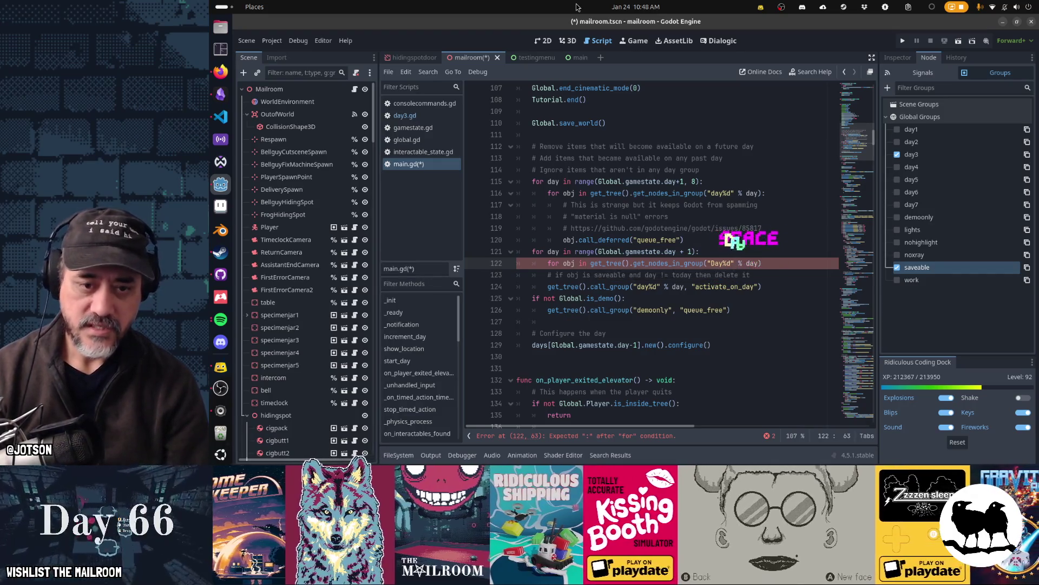
{"action": "key", "text": "Delete"}
{"action": "type", "text": "d"}
{"action": "key", "text": "End"}
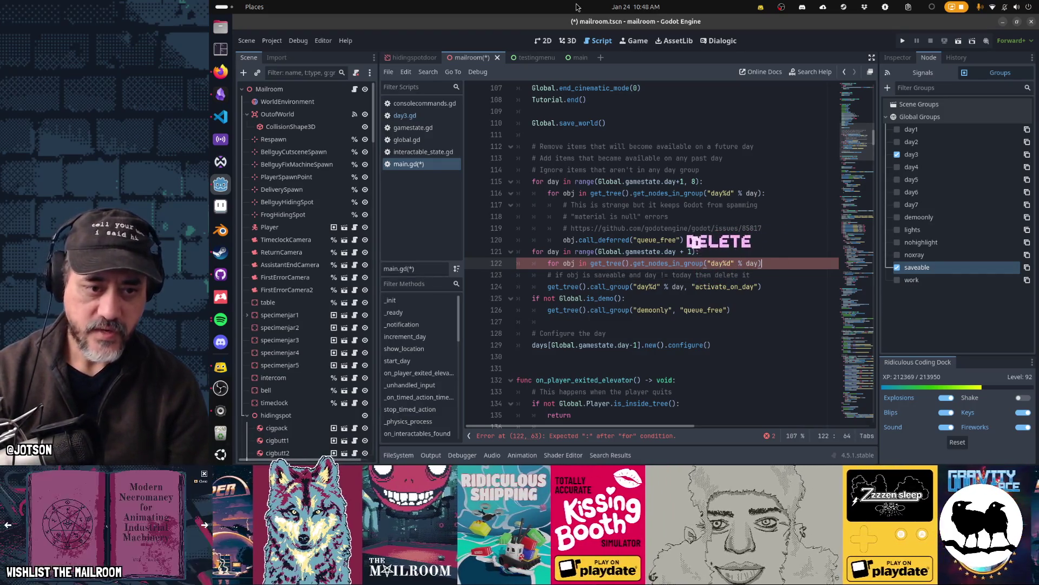
{"action": "type", "text": ":"}
{"action": "key", "text": "Up"}
{"action": "key", "text": "shift+Home"}
{"action": "key", "text": "Down"}
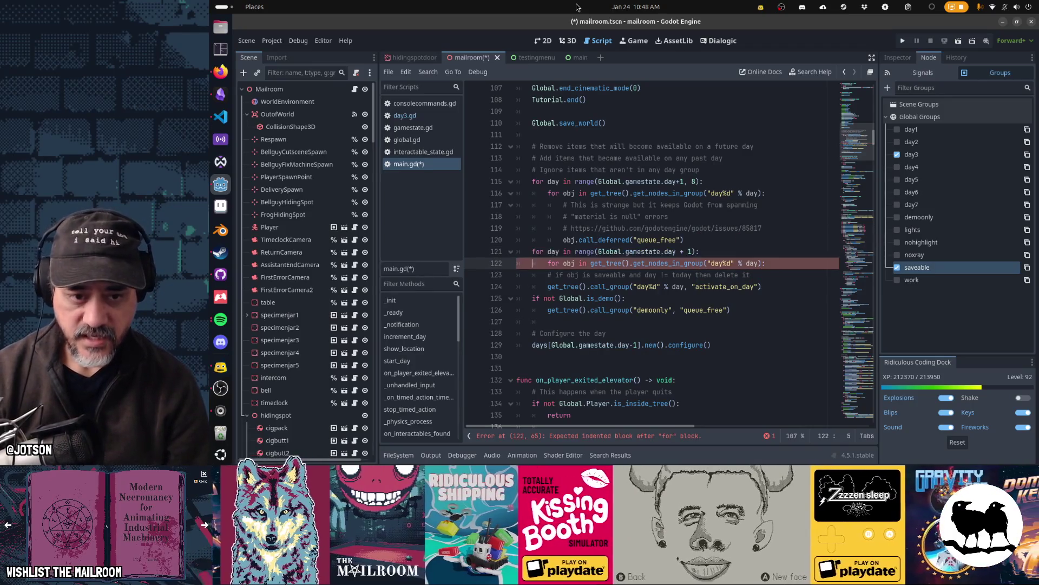
{"action": "key", "text": "End"}
{"action": "key", "text": "shift+Home"}
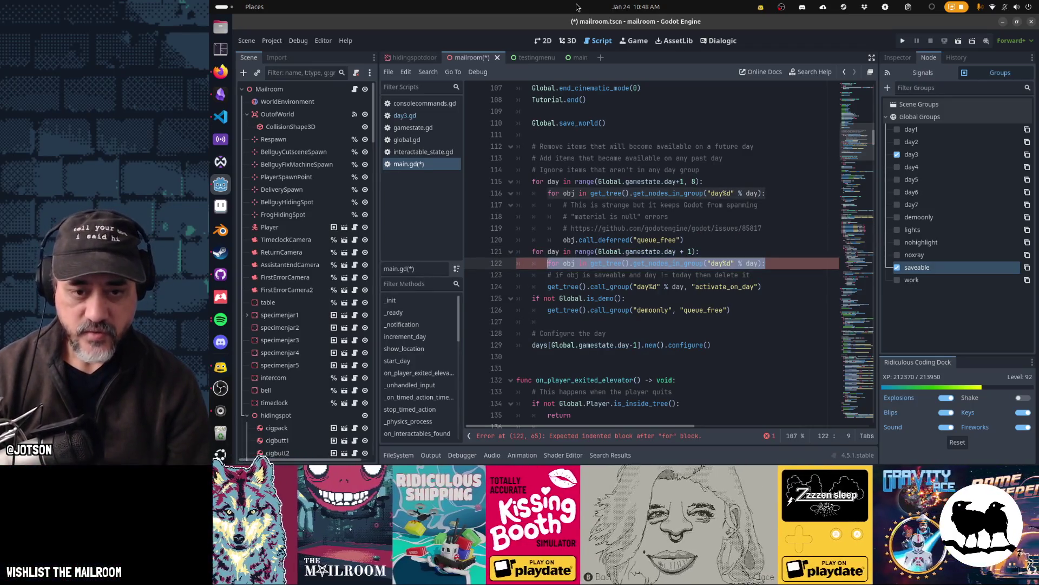
{"action": "key", "text": "End"}
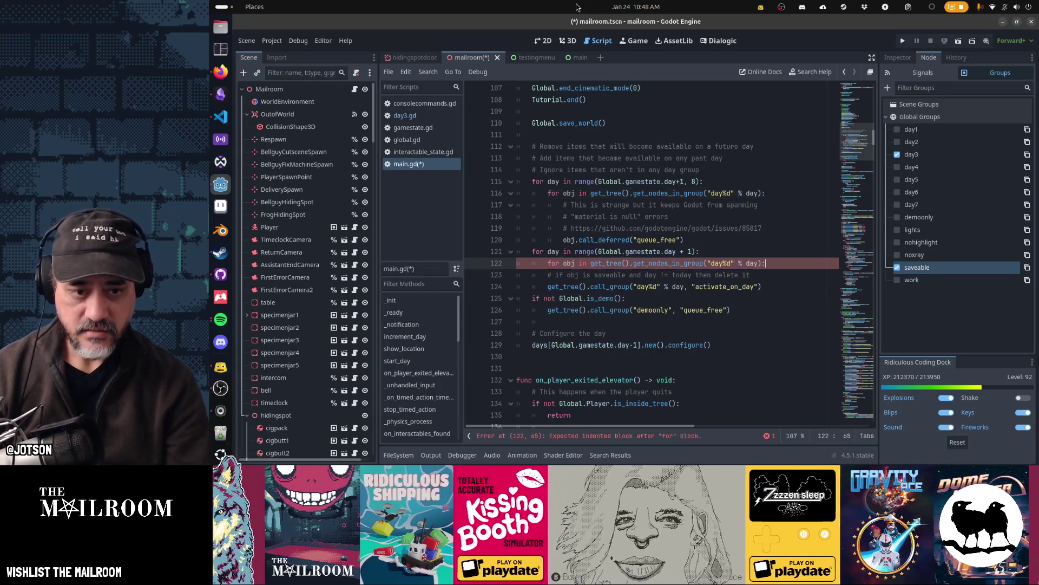
Step: Add 'if obj.is_in_group("saveable") and day != Global.gamestate.day:' with obj.queue_free(), removing the old comment
{"action": "key", "text": "Return"}
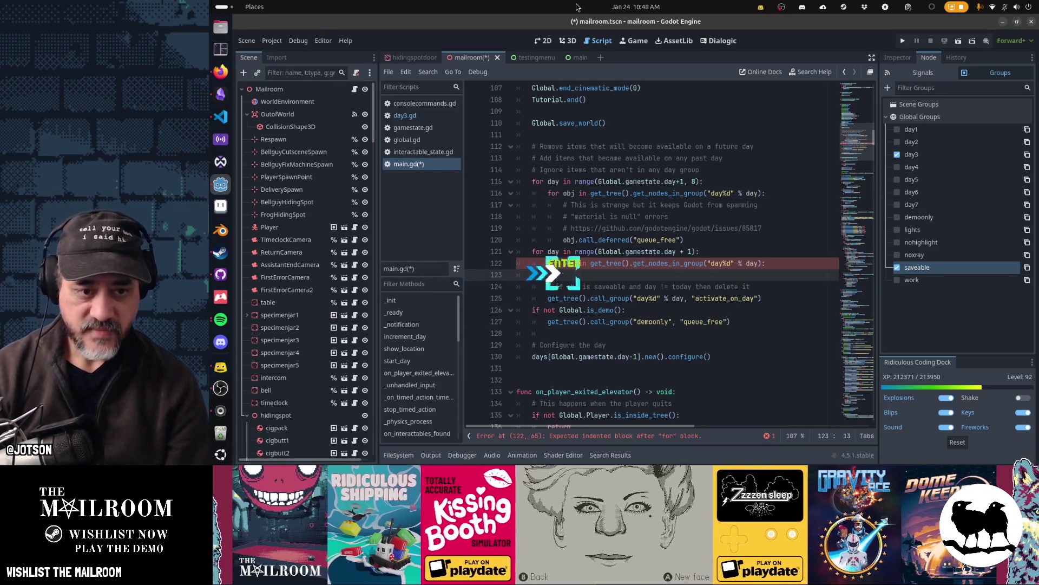
{"action": "type", "text": "if obj"}
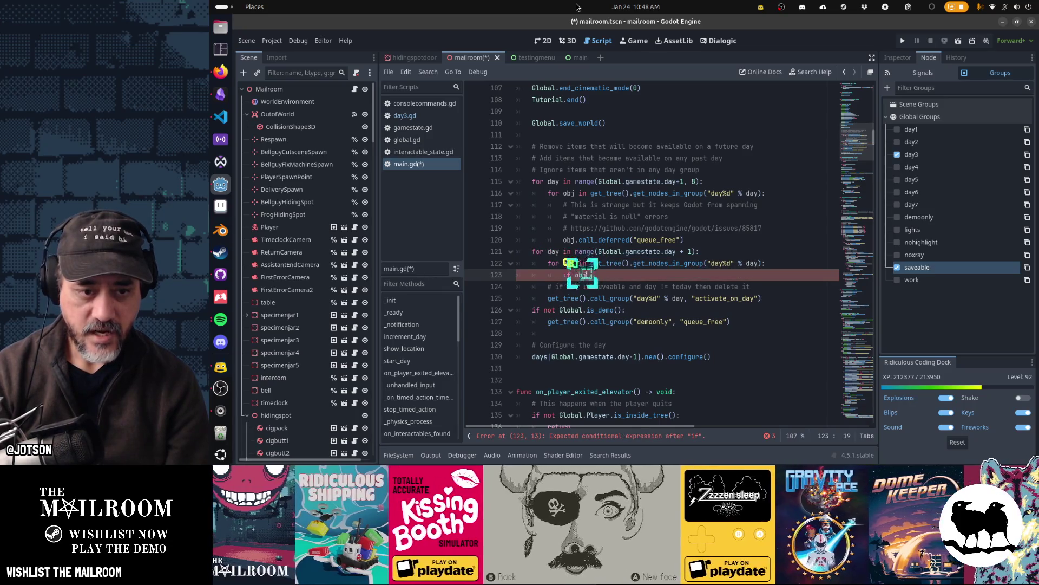
{"action": "type", "text": ".is_in"}
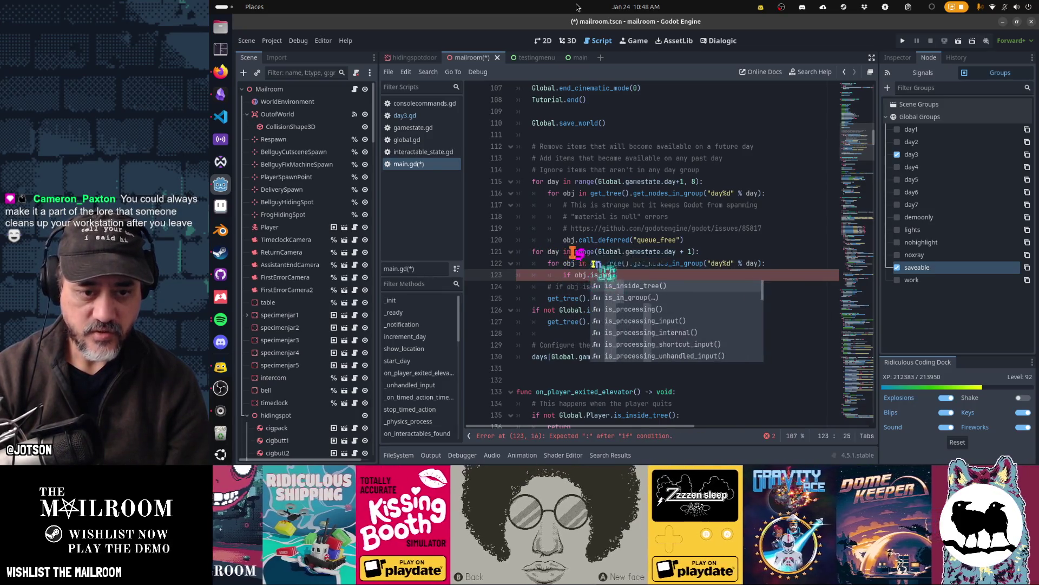
{"action": "type", "text": "_group(\"saveable\")"}
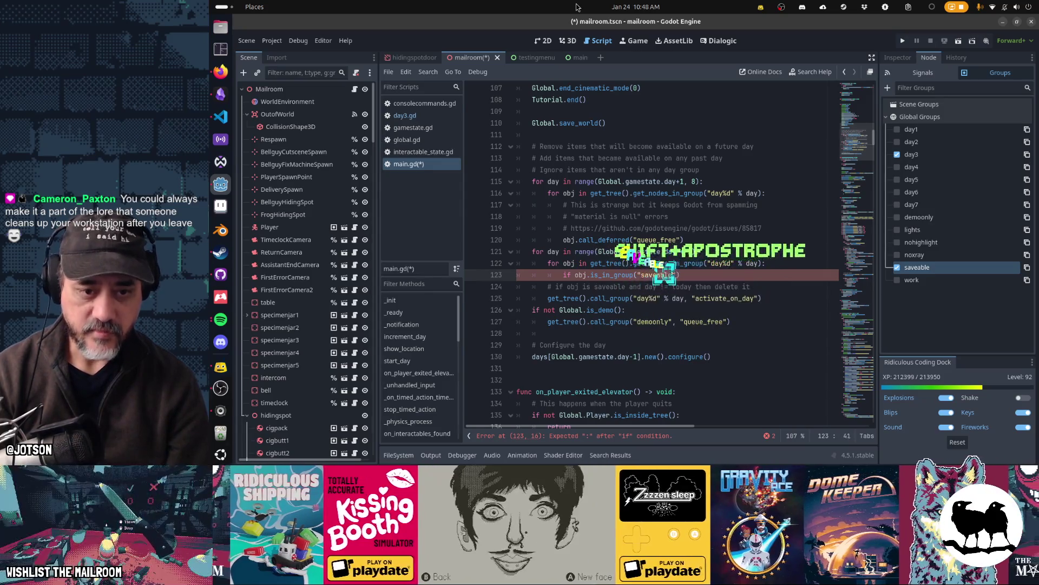
{"action": "type", "text": " and day"}
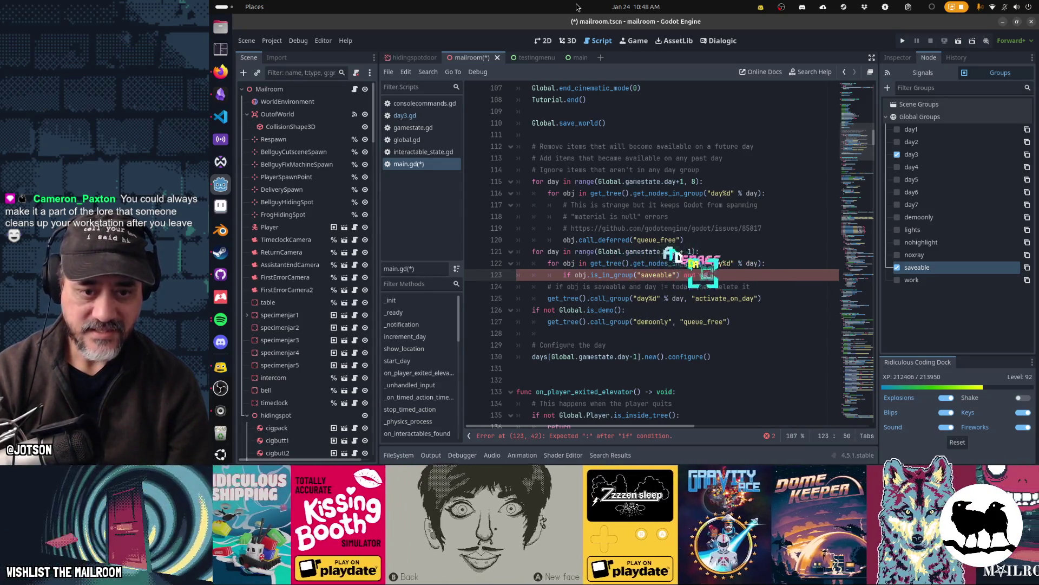
{"action": "type", "text": " != "}
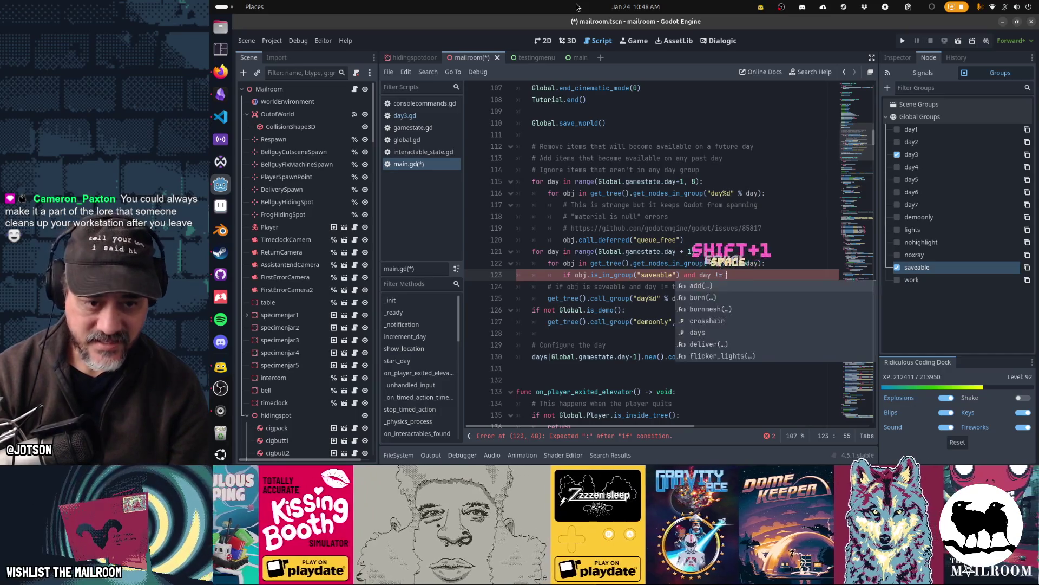
{"action": "type", "text": "Global.game"}
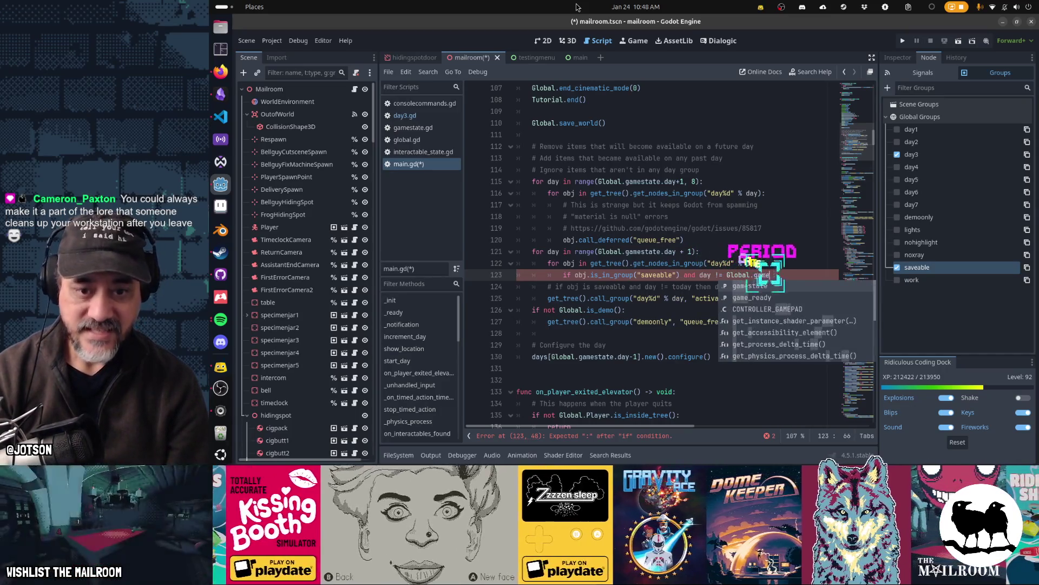
{"action": "type", "text": "state.day"}
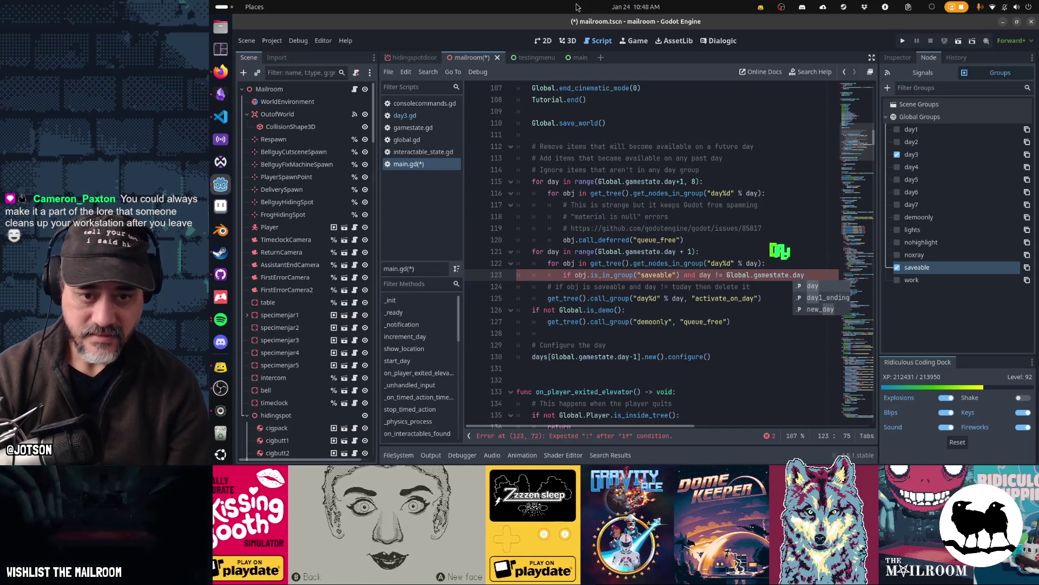
{"action": "type", "text": ":"}
{"action": "key", "text": "Return"}
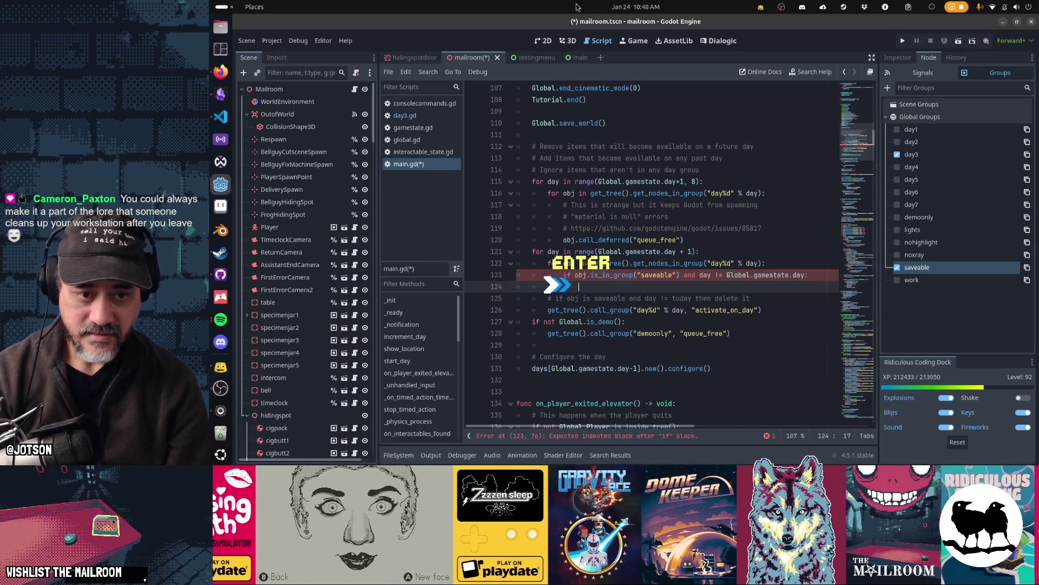
{"action": "type", "text": "obj.queue_free()"}
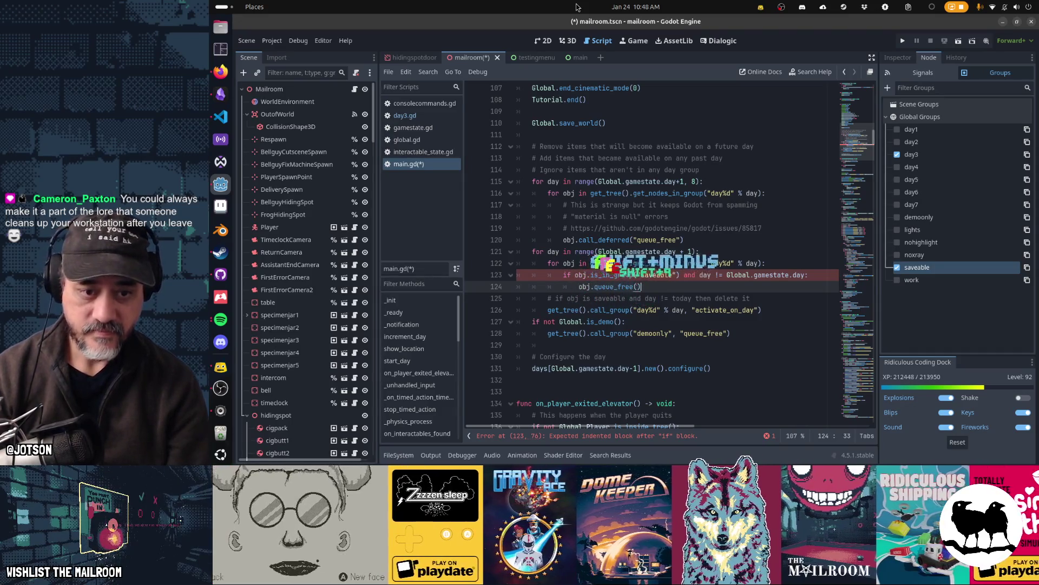
{"action": "key", "text": "Down"}
{"action": "key", "text": "ctrl+x"}
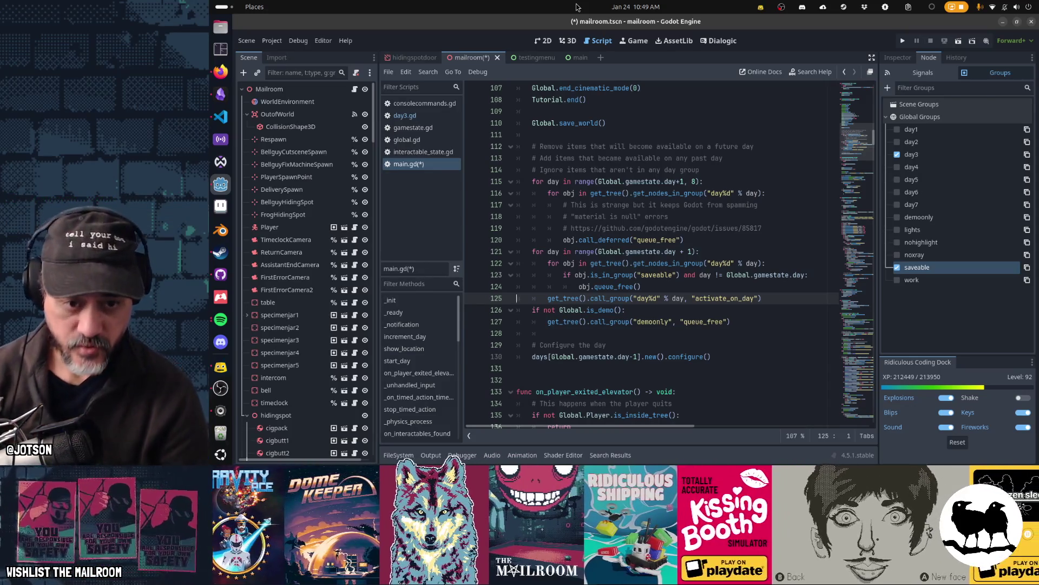
Step: Review the new loop and place the caret at the day != comparison in the condition
{"action": "key", "text": "Up"}
{"action": "key", "text": "Up"}
{"action": "key", "text": "Up"}
{"action": "key", "text": "shift+Down"}
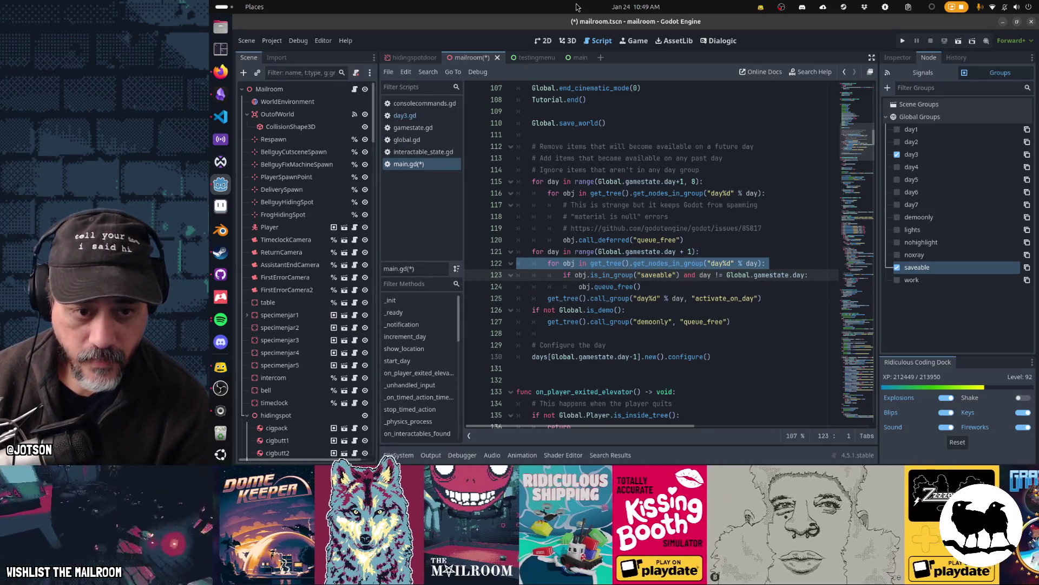
{"action": "key", "text": "shift+Down"}
{"action": "key", "text": "Escape"}
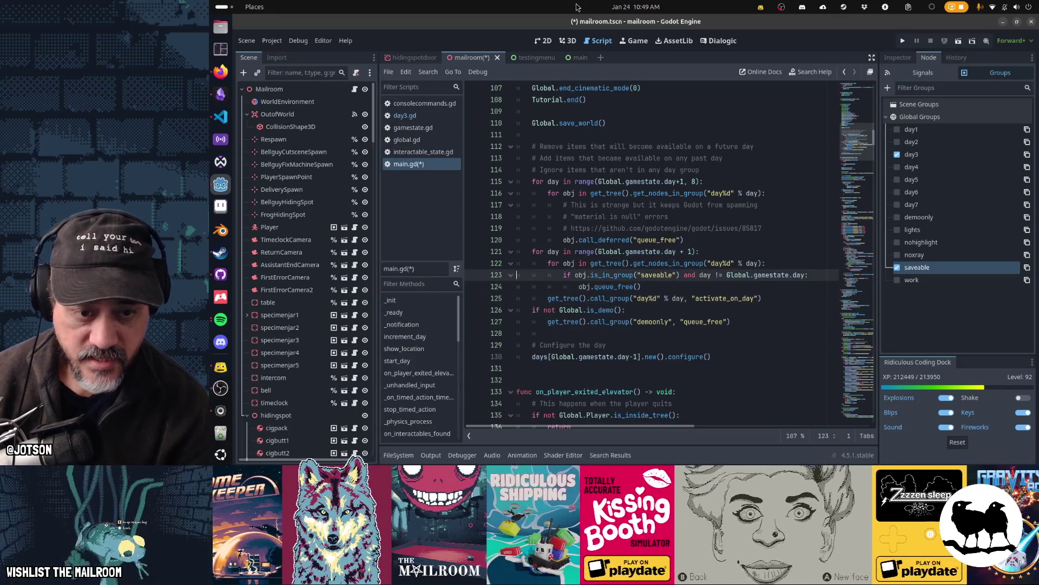
{"action": "key", "text": "End"}
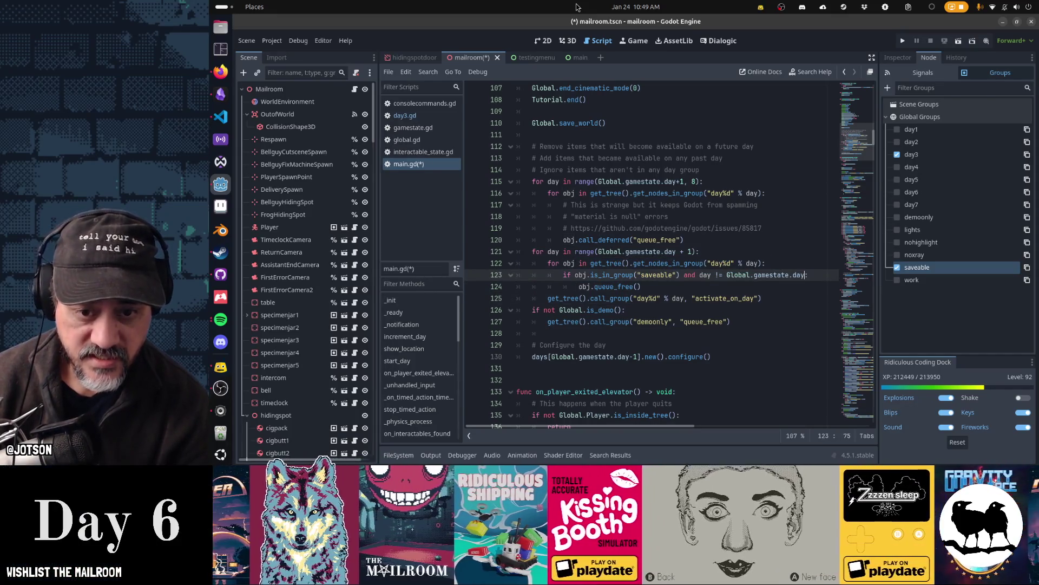
{"action": "key", "text": "ctrl+Left"}
{"action": "key", "text": "ctrl+Left"}
{"action": "key", "text": "ctrl+Left"}
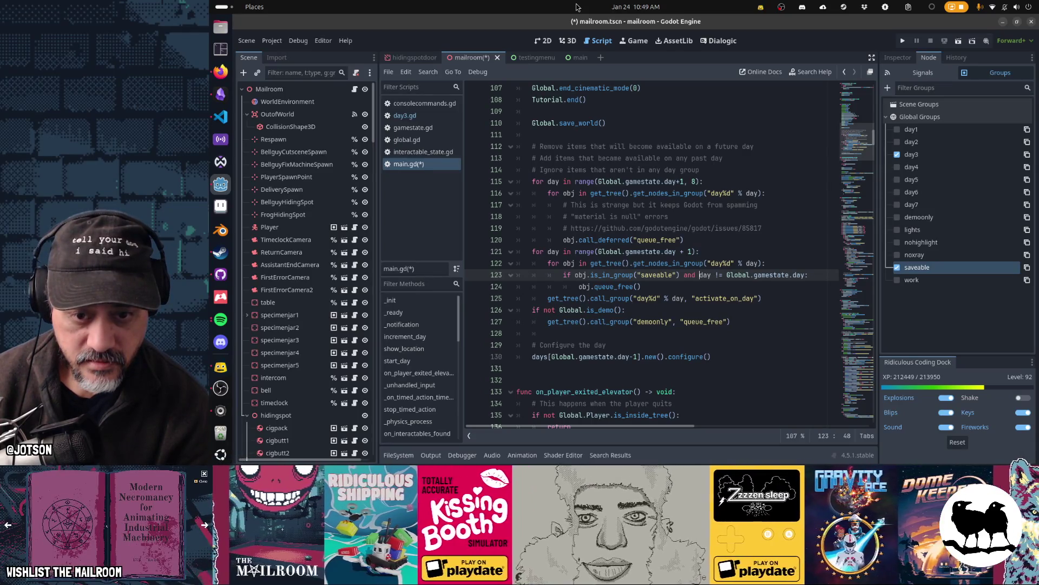
{"action": "key", "text": "Right"}
Step: Rewrite the condition as 'Global.gamestate.day > day' and save main.gd and the scene
{"action": "key", "text": "shift+Right"}
{"action": "key", "text": "shift+Right"}
{"action": "key", "text": "shift+Right"}
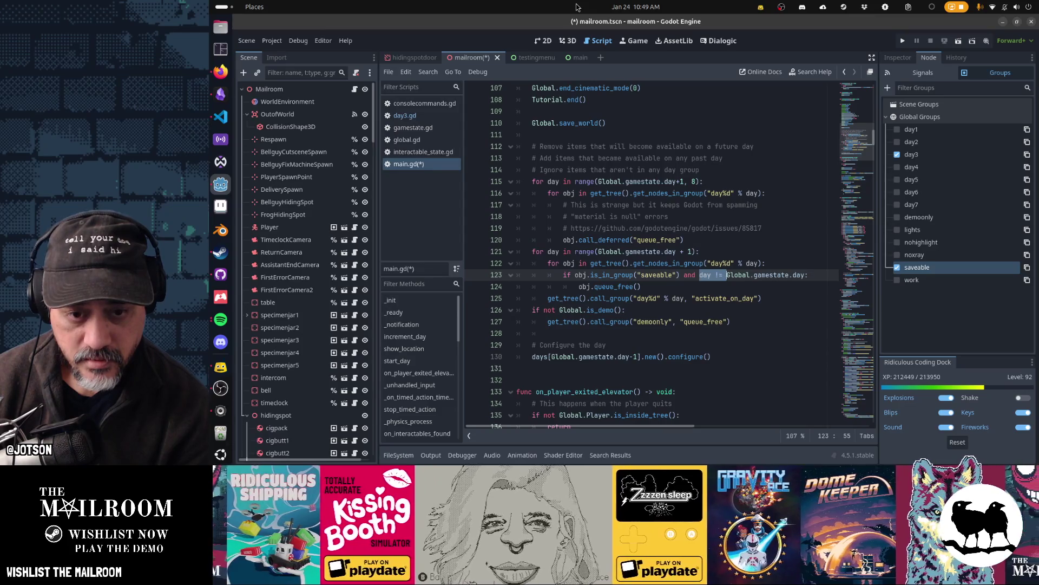
{"action": "type", "text": ">"}
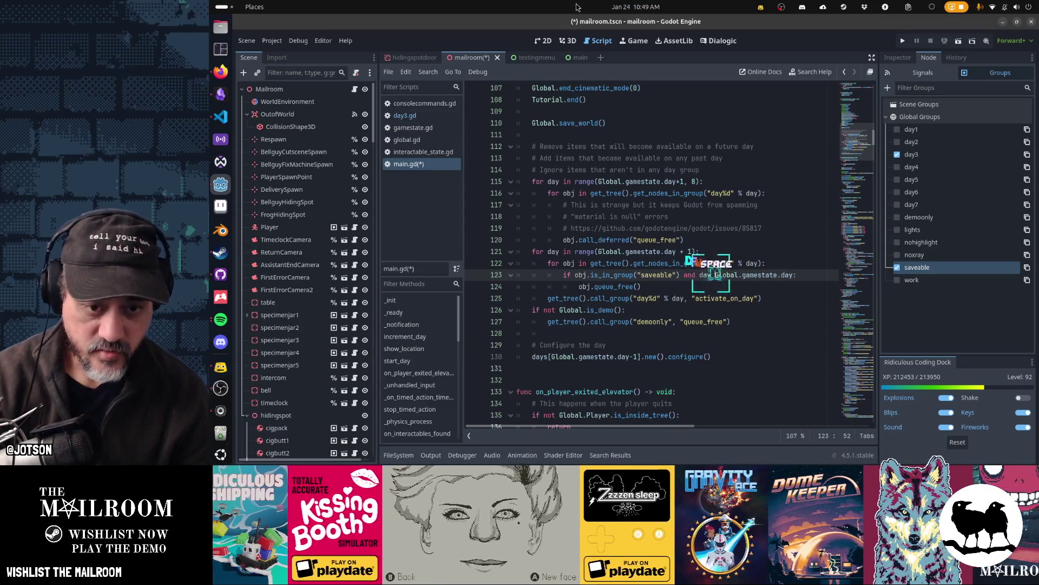
{"action": "key", "text": "Home"}
{"action": "key", "text": "Home"}
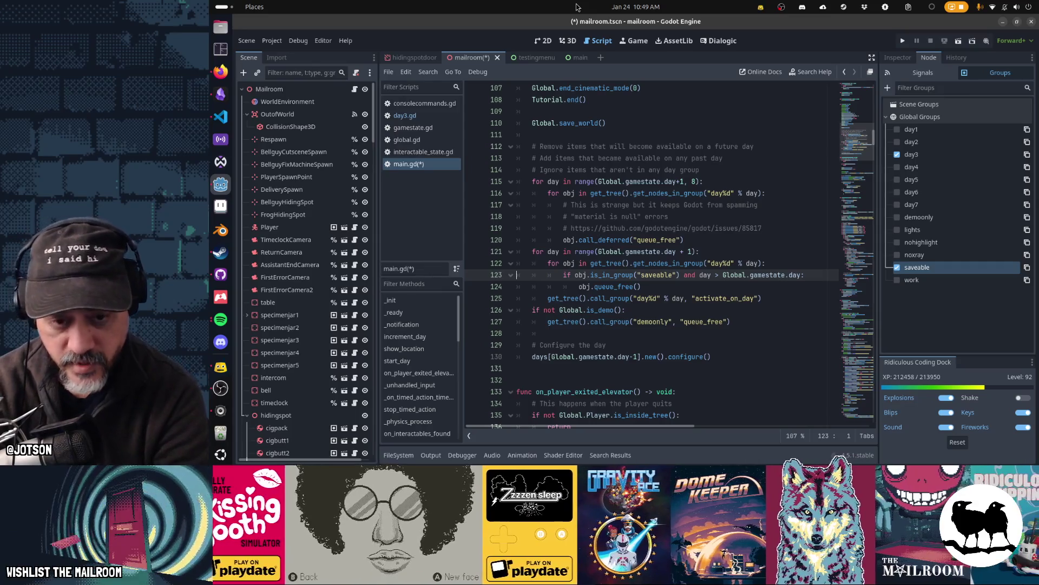
{"action": "key", "text": "End"}
{"action": "key", "text": "Left"}
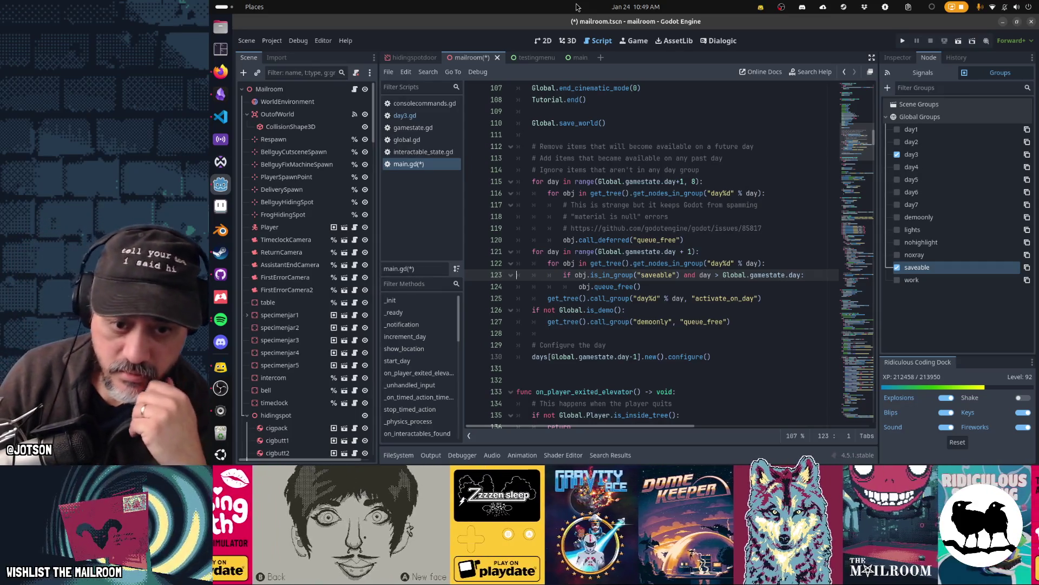
{"action": "key", "text": "ctrl+shift+Left"}
{"action": "key", "text": "ctrl+shift+Left"}
{"action": "key", "text": "ctrl+shift+Left"}
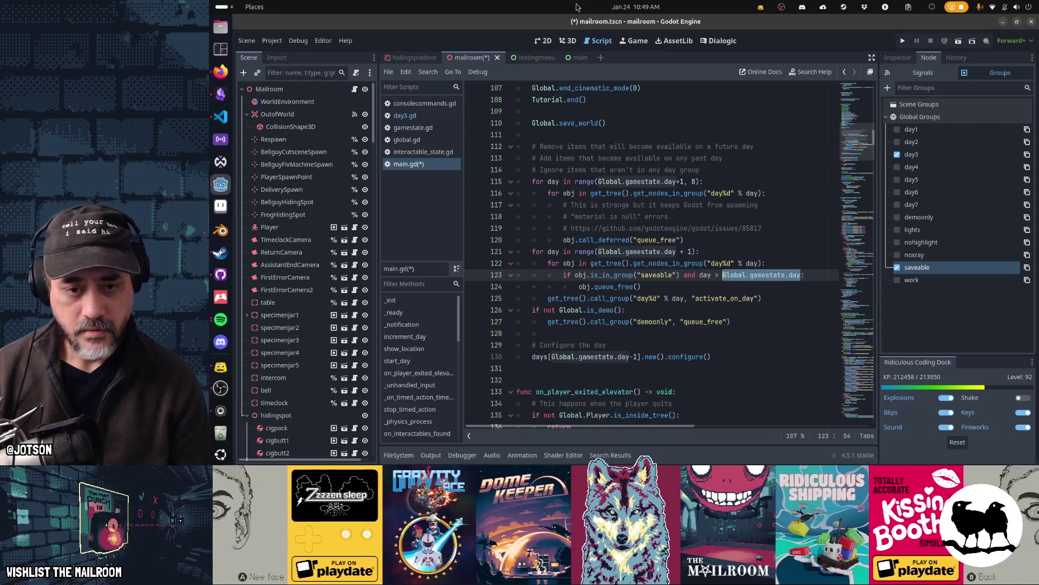
{"action": "key", "text": "ctrl+x"}
{"action": "key", "text": "BackSpace"}
{"action": "key", "text": "BackSpace"}
{"action": "key", "text": "BackSpace"}
{"action": "key", "text": "ctrl+v"}
{"action": "type", "text": "> da"}
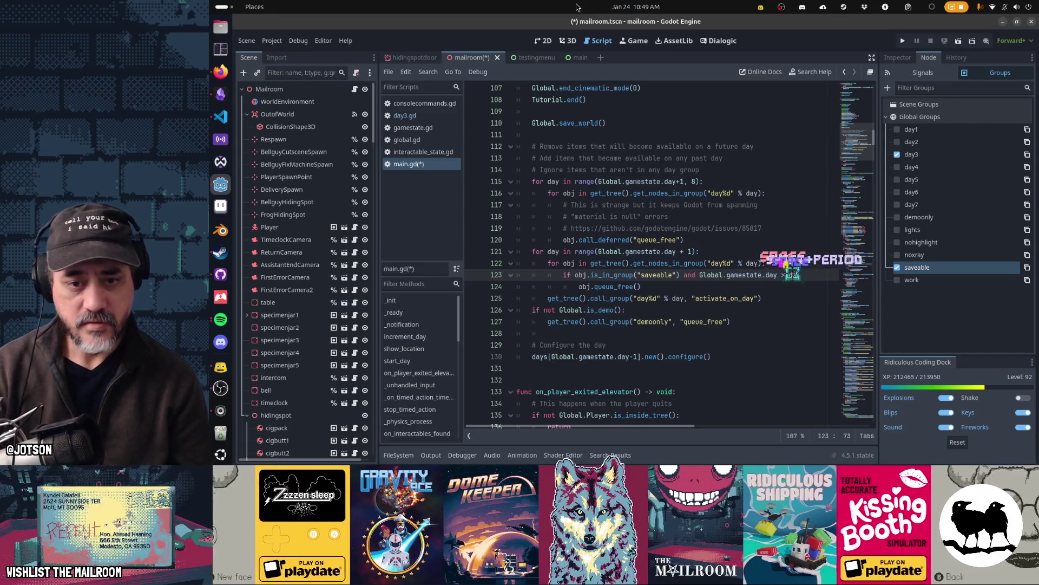
{"action": "type", "text": "y:"}
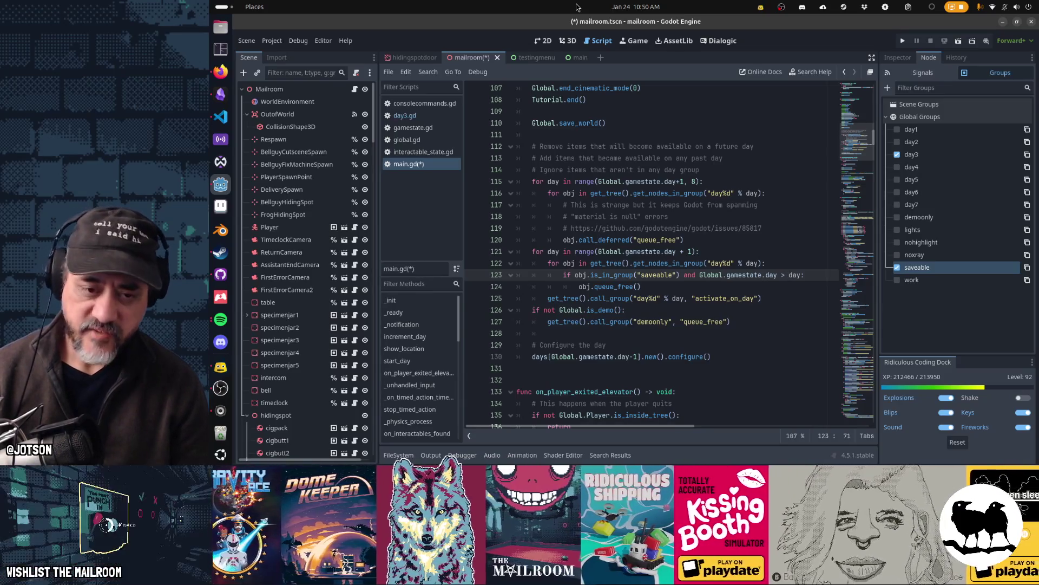
{"action": "key", "text": "Down"}
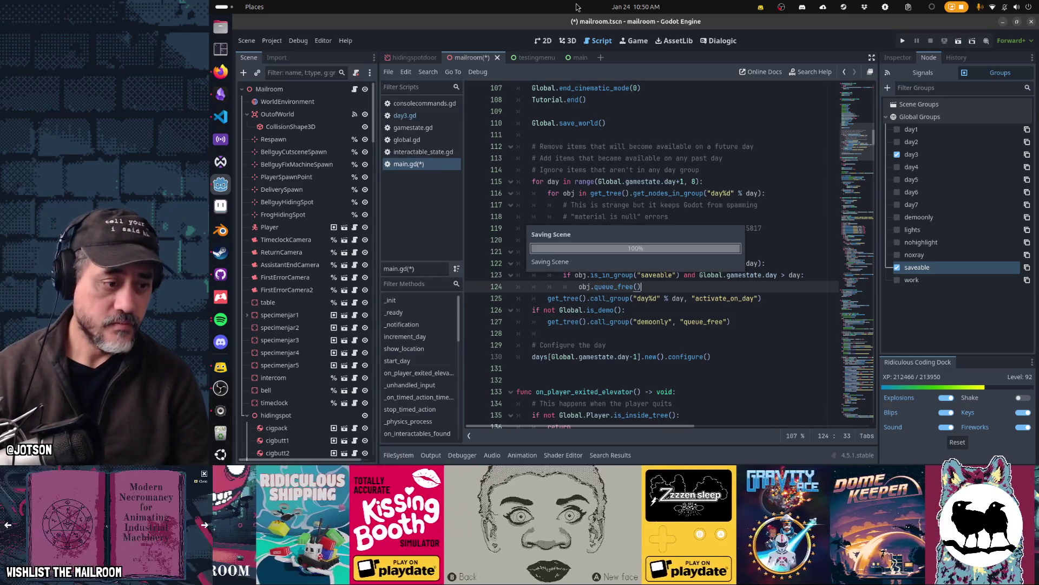
{"action": "key", "text": "ctrl+s"}
Step: Put cigbutt2 and cigpack in the saveable group, checking cigbutt1, and save the scene
{"action": "scroll", "coordinate": [328, 199], "scroll_direction": "down", "scroll_amount": 5}
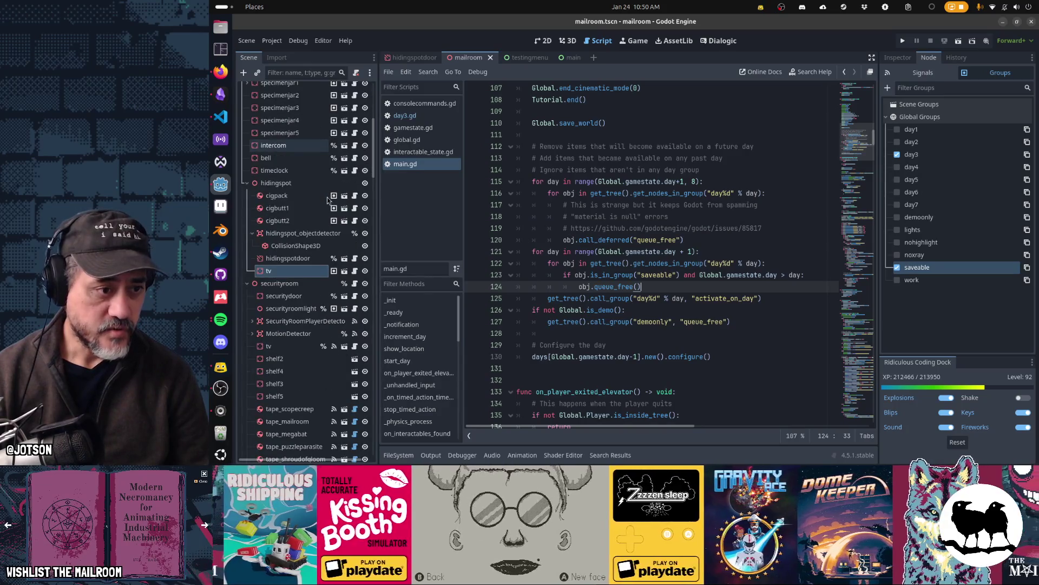
{"action": "left_click", "coordinate": [303, 221]}
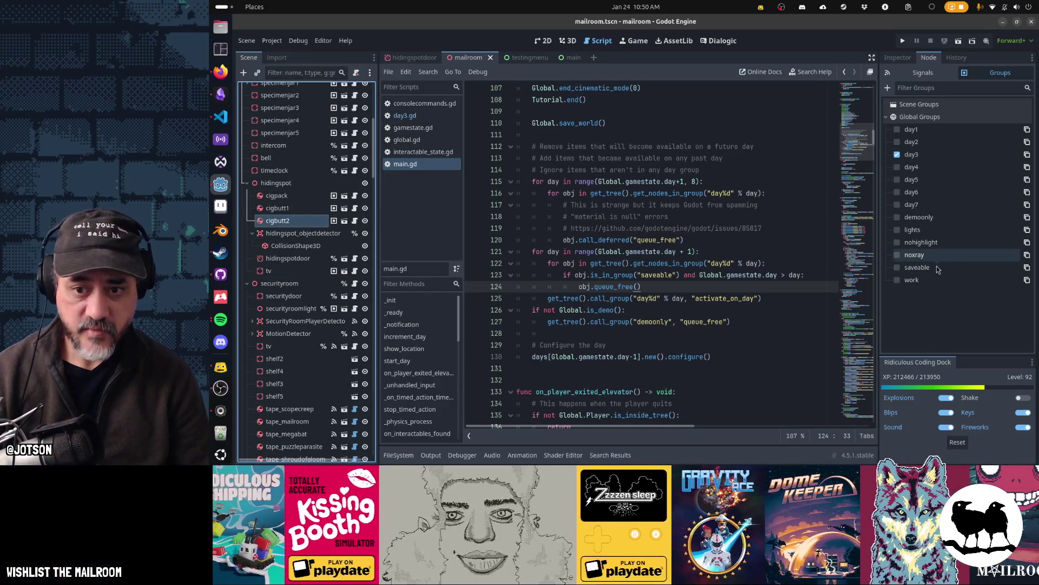
{"action": "left_click", "coordinate": [897, 268]}
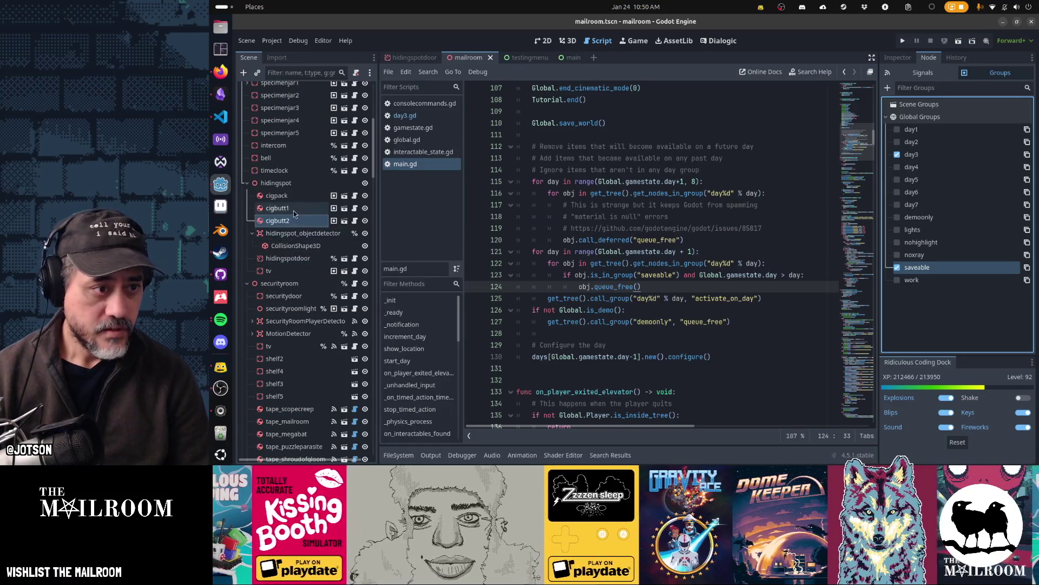
{"action": "left_click", "coordinate": [282, 207]}
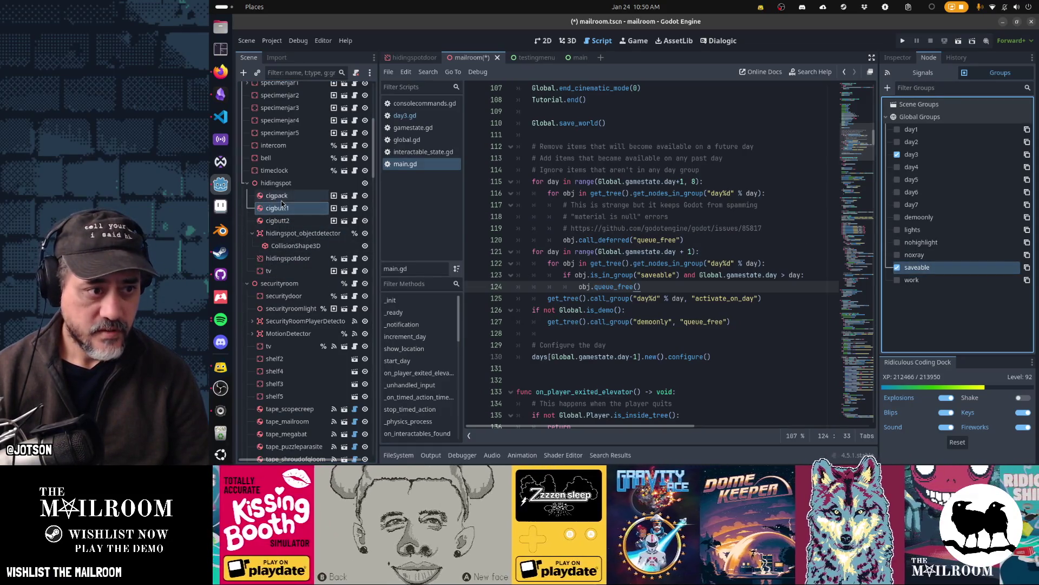
{"action": "left_click", "coordinate": [282, 196]}
{"action": "left_click", "coordinate": [897, 267]}
{"action": "key", "text": "ctrl+s"}
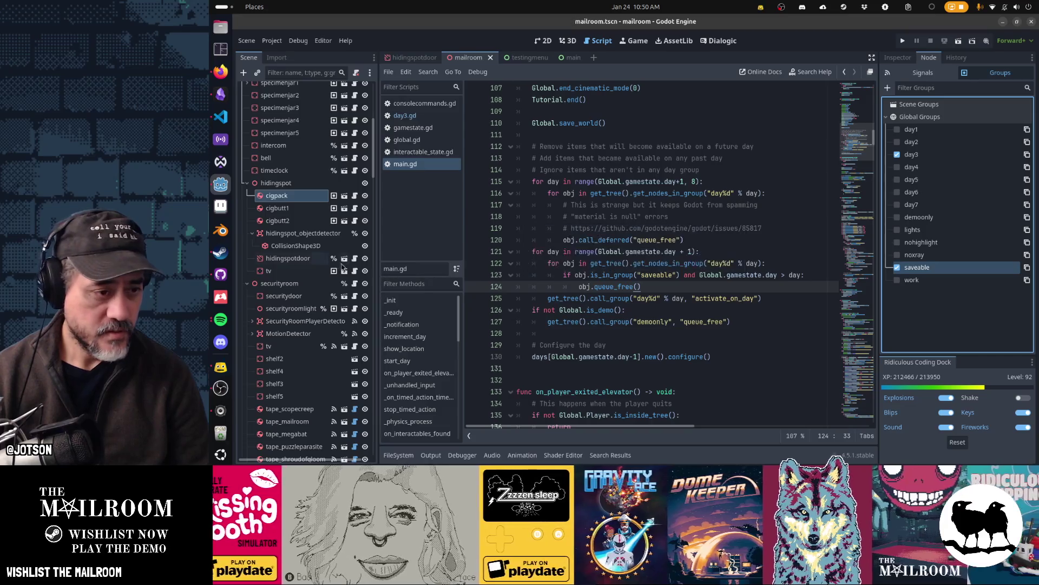
Step: Select the tv node and launch a playtest of the game
{"action": "left_click", "coordinate": [297, 272]}
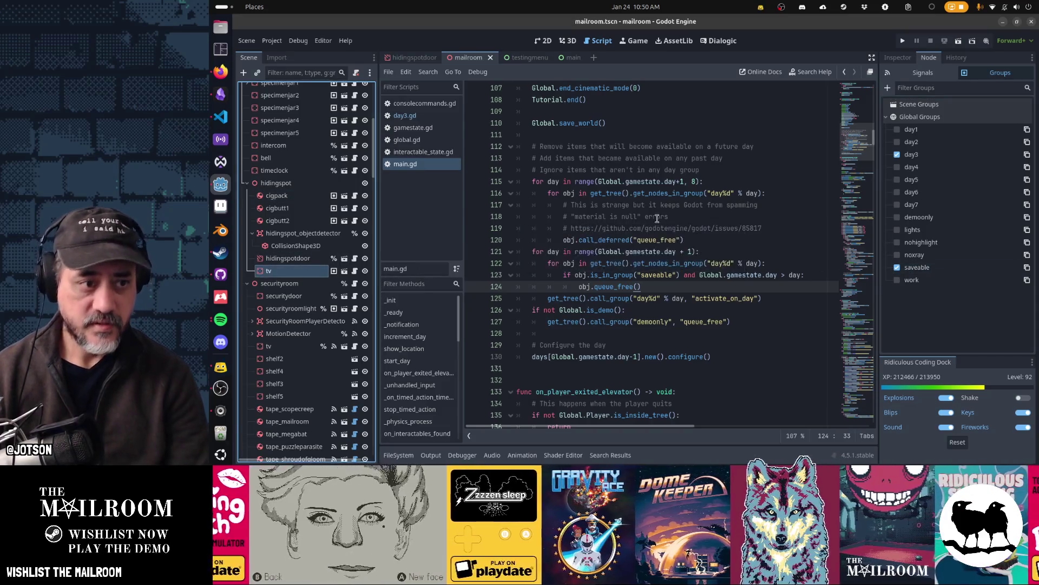
{"action": "left_click", "coordinate": [657, 206]}
{"action": "key", "text": "F5"}
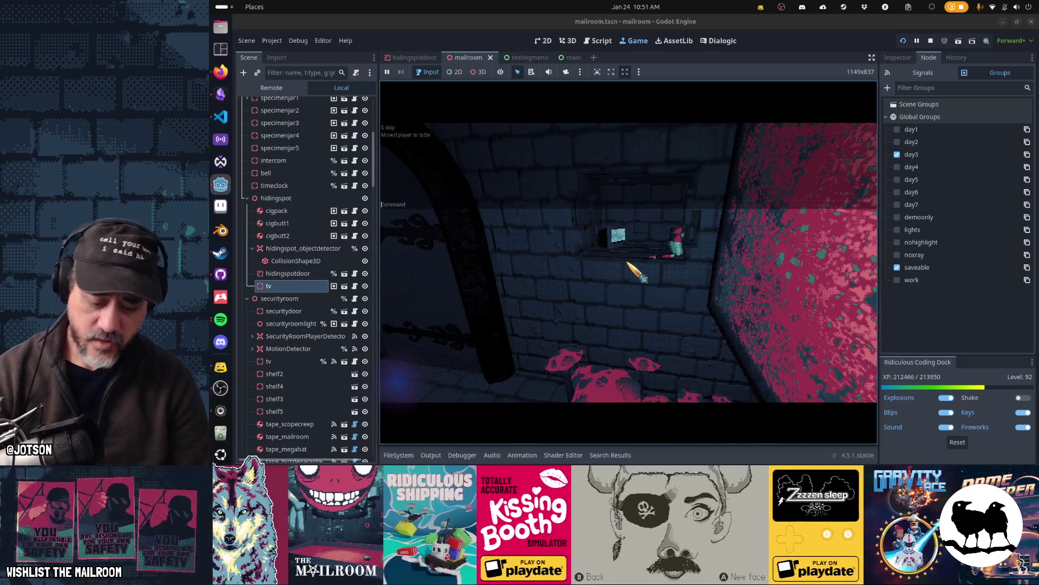
Step: Jump the game to day 4 with the 'day 4' console command, pause, and return to main.gd
{"action": "type", "text": "day 4"}
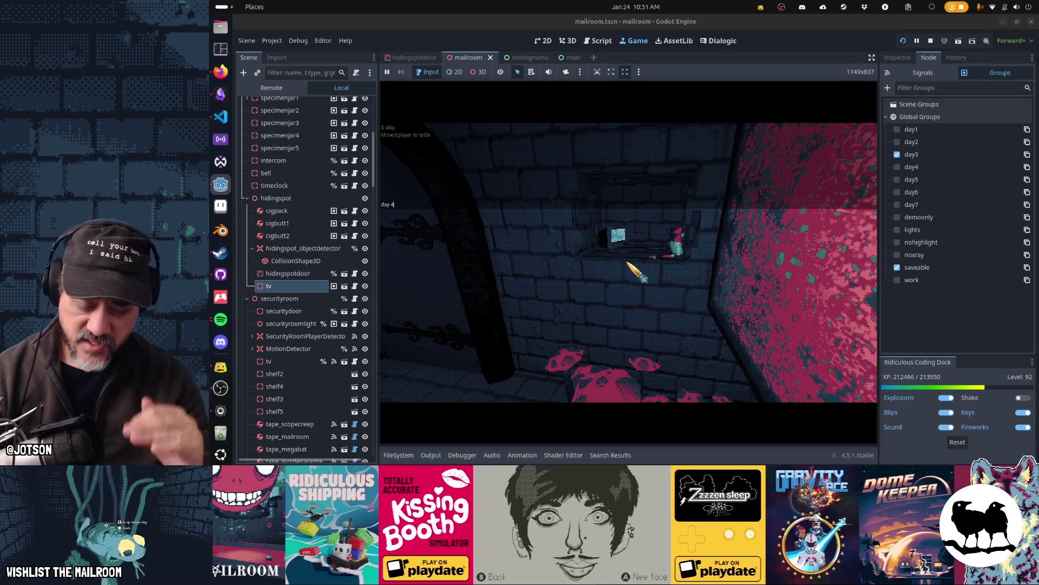
{"action": "key", "text": "Return"}
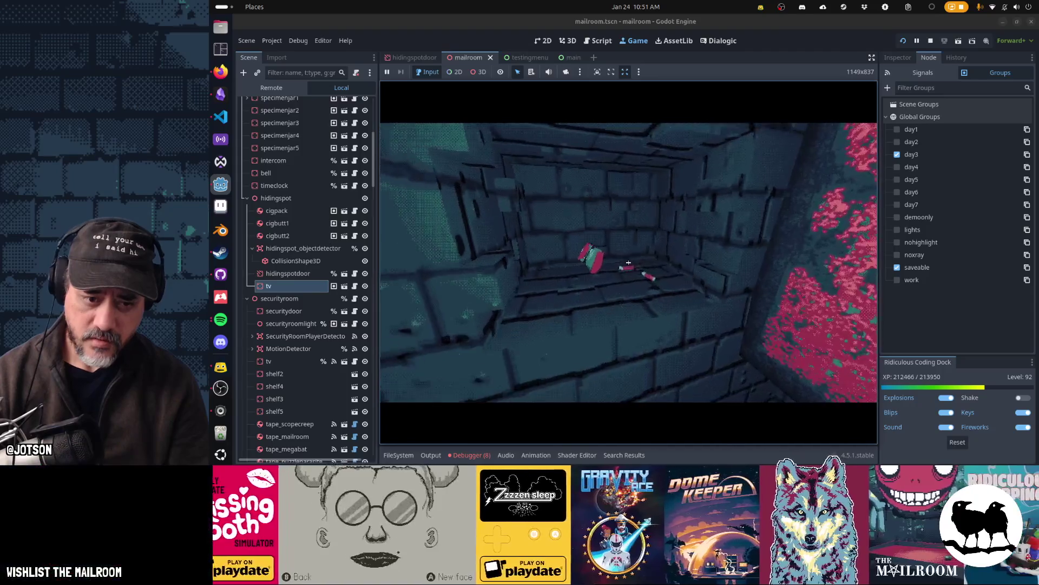
{"action": "key", "text": "Escape"}
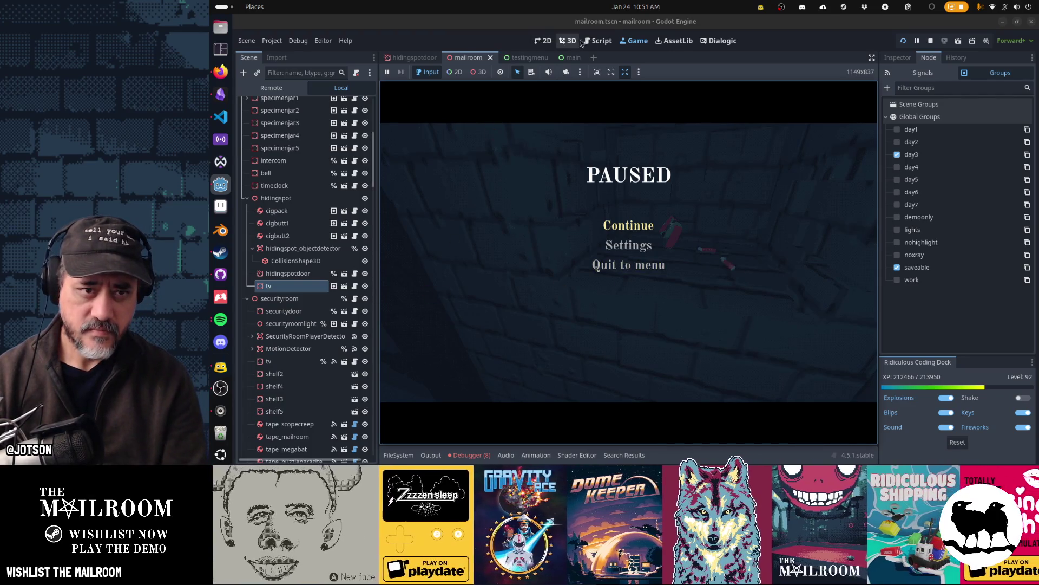
{"action": "left_click", "coordinate": [599, 43]}
{"action": "left_click", "coordinate": [644, 157]}
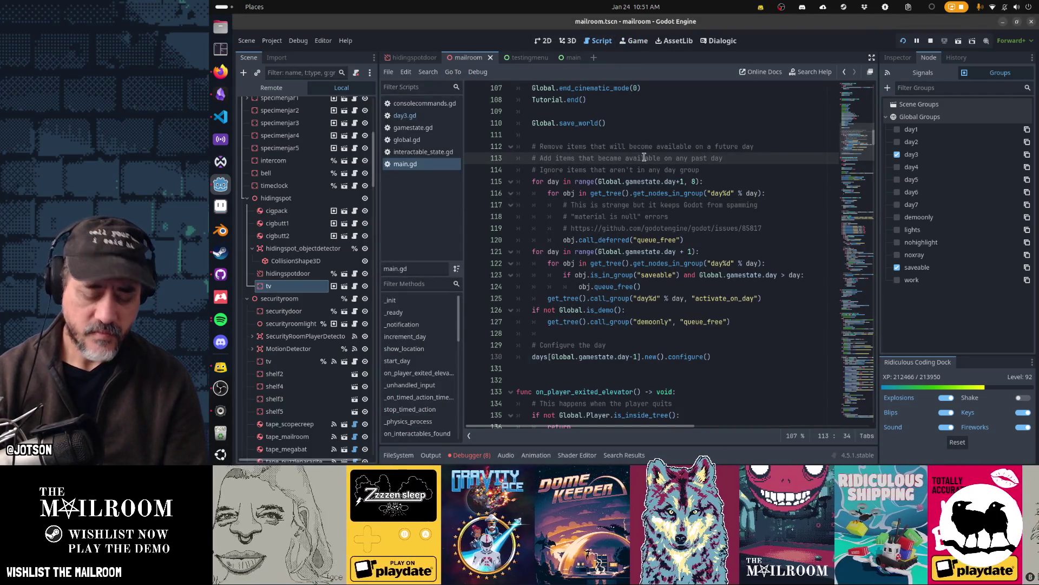
Step: Find 'is TV' project-wide and delete global.gd's save_world line that skips TV objects, then return to the game
{"action": "key", "text": "ctrl+shift+f"}
{"action": "type", "text": "is TV"}
{"action": "key", "text": "Return"}
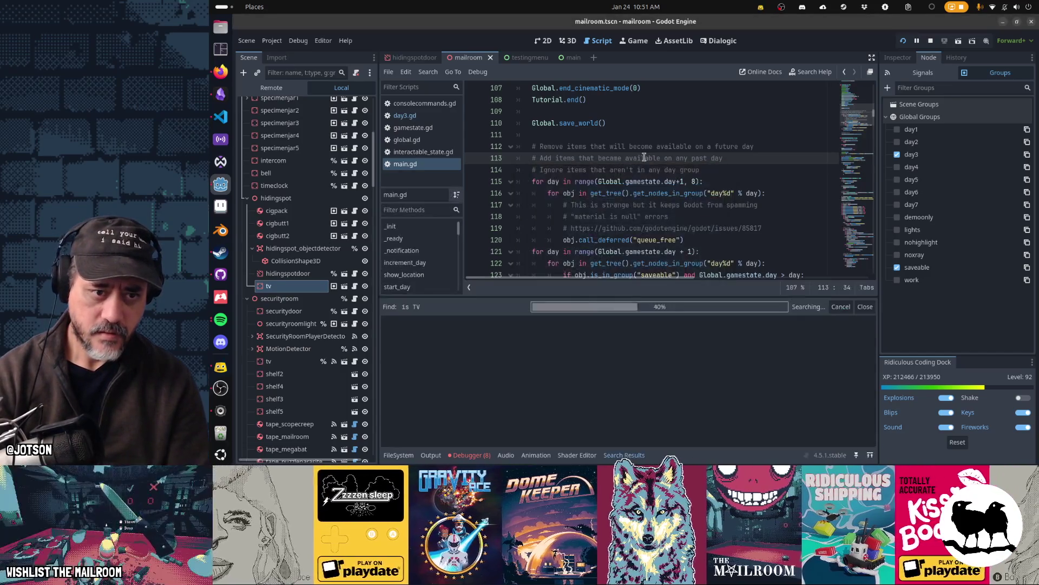
{"action": "left_click", "coordinate": [492, 335]}
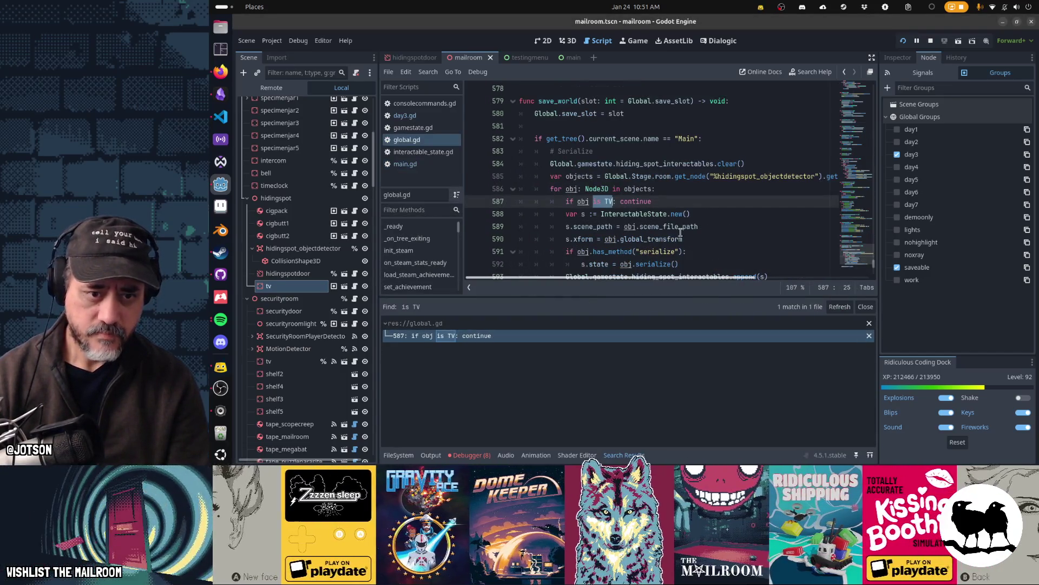
{"action": "key", "text": "ctrl+x"}
{"action": "key", "text": "ctrl+s"}
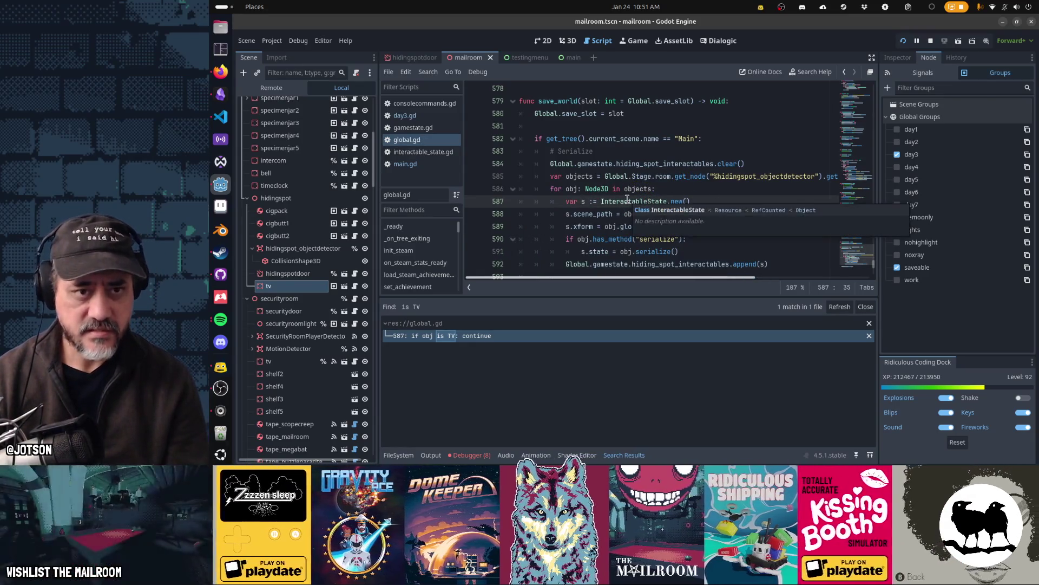
{"action": "key", "text": "ctrl+F4"}
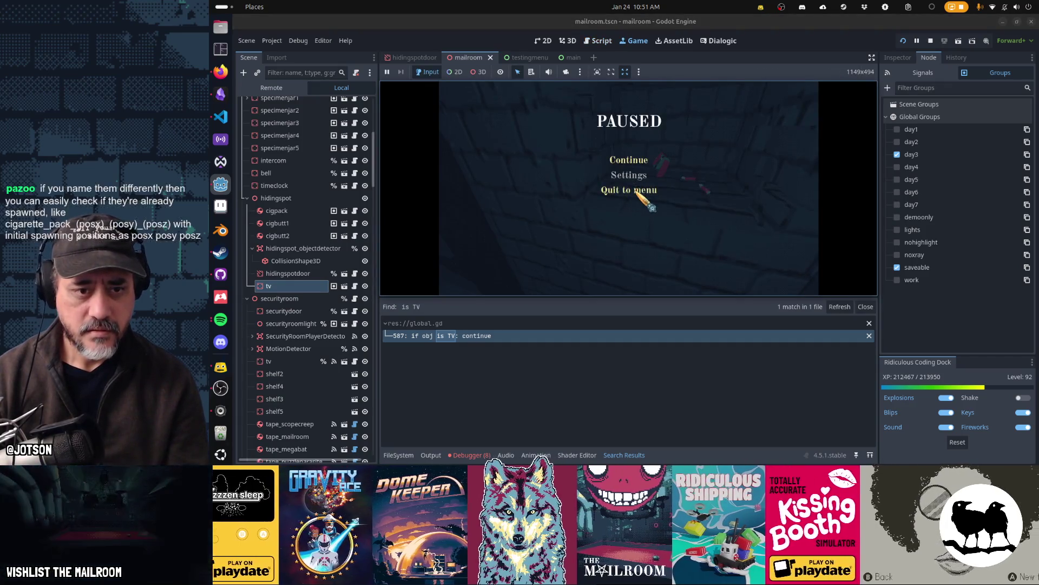
Step: Resume play, pick up the TV and hiding-spot item, and advance a day until the index 4 error
{"action": "left_click", "coordinate": [629, 161]}
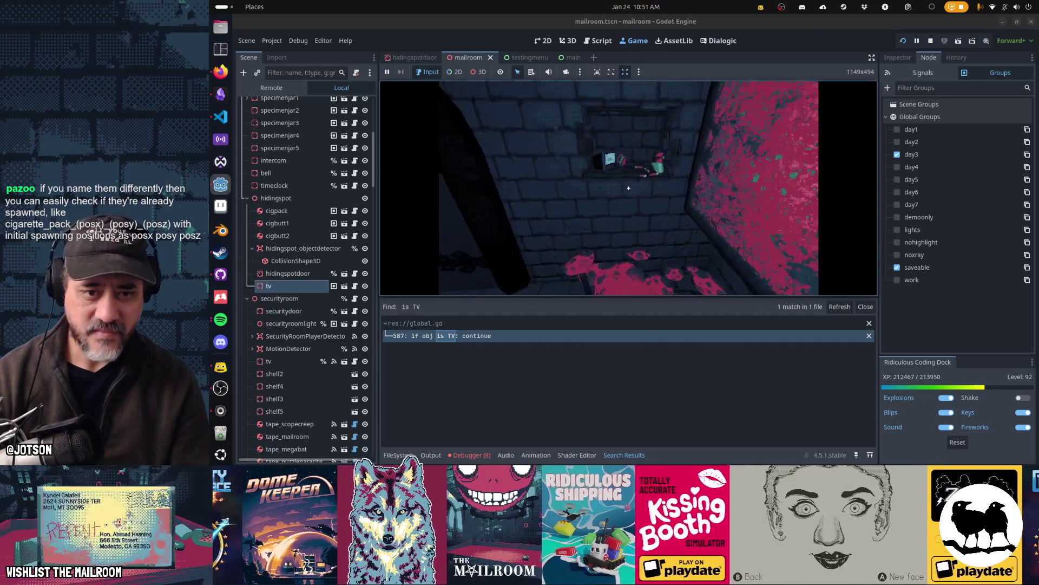
{"action": "left_click", "coordinate": [628, 188]}
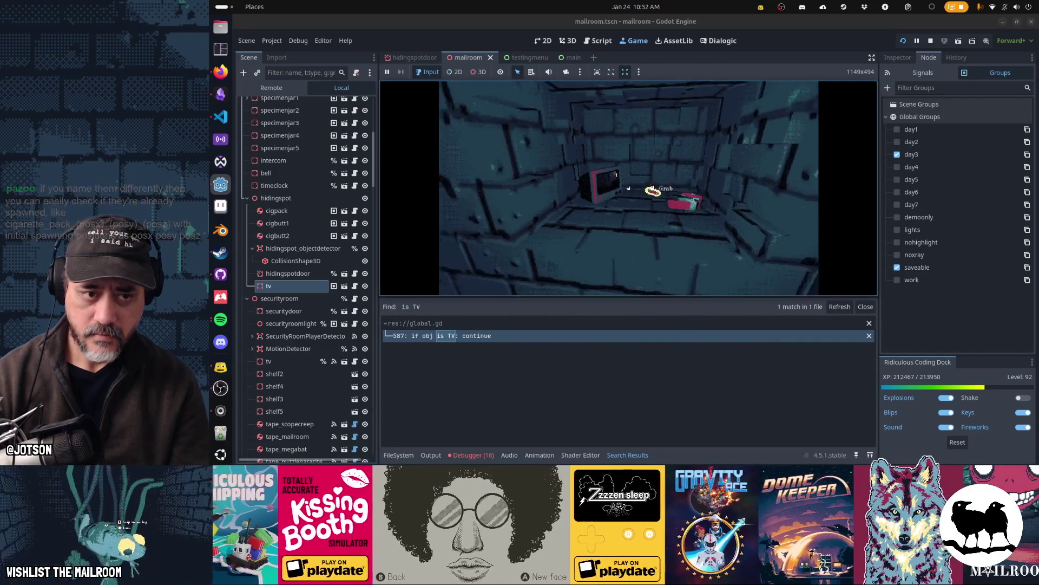
{"action": "left_click", "coordinate": [629, 188]}
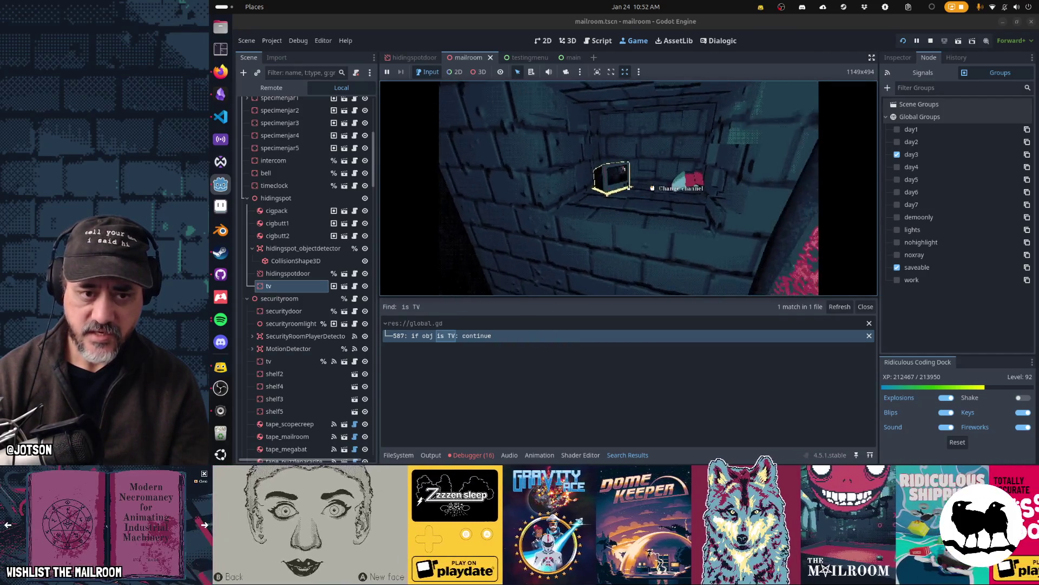
{"action": "key", "text": "5"}
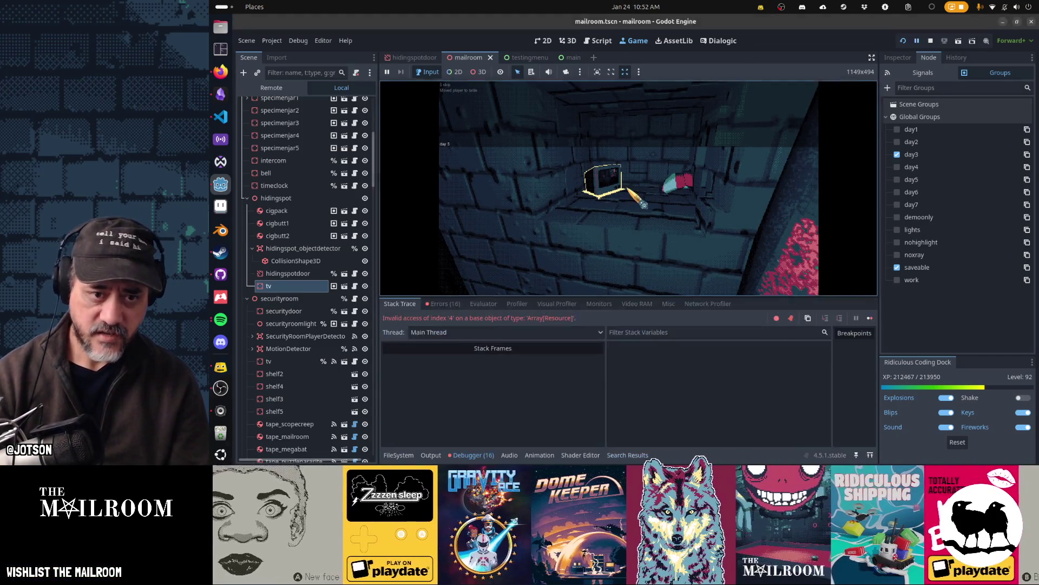
{"action": "key", "text": "BackSpace"}
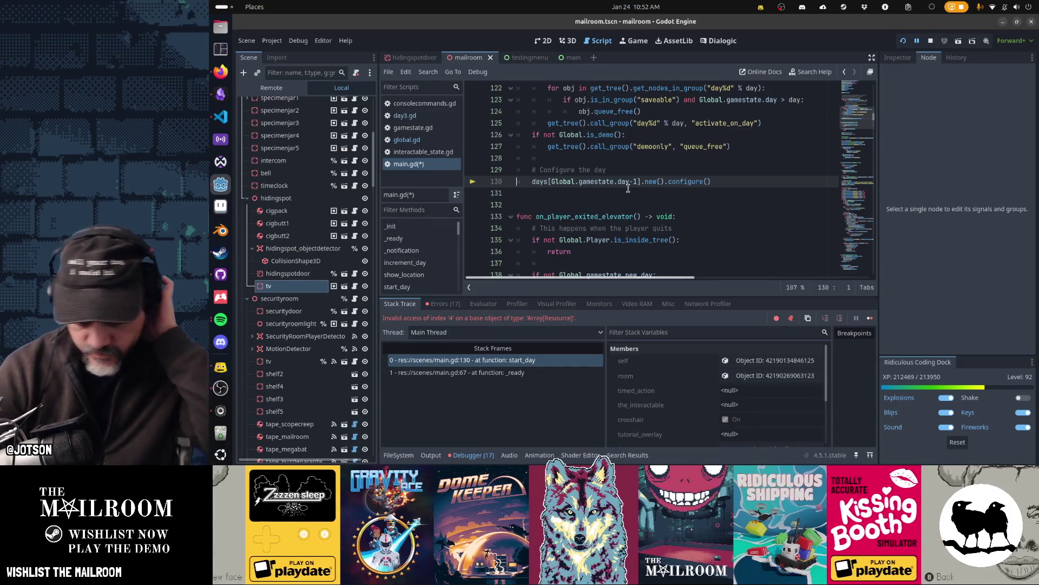
Step: Stop the crashed playtest session with F8
{"action": "key", "text": "F8"}
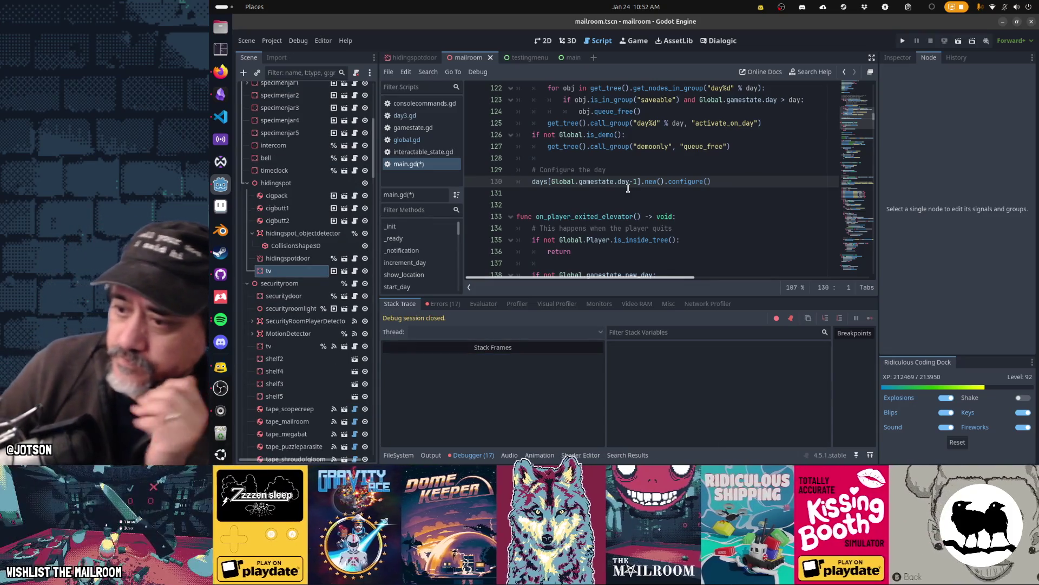